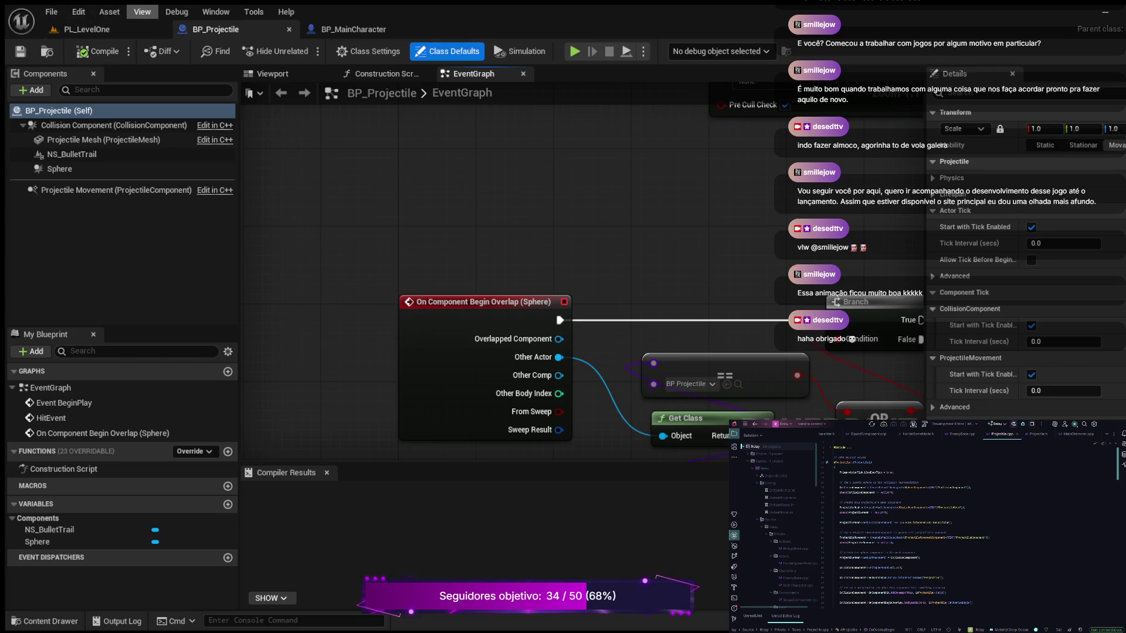
Step: Open Project Settings from the Edit menu, showing the Project Description page
{"action": "left_click", "coordinate": [78, 12]}
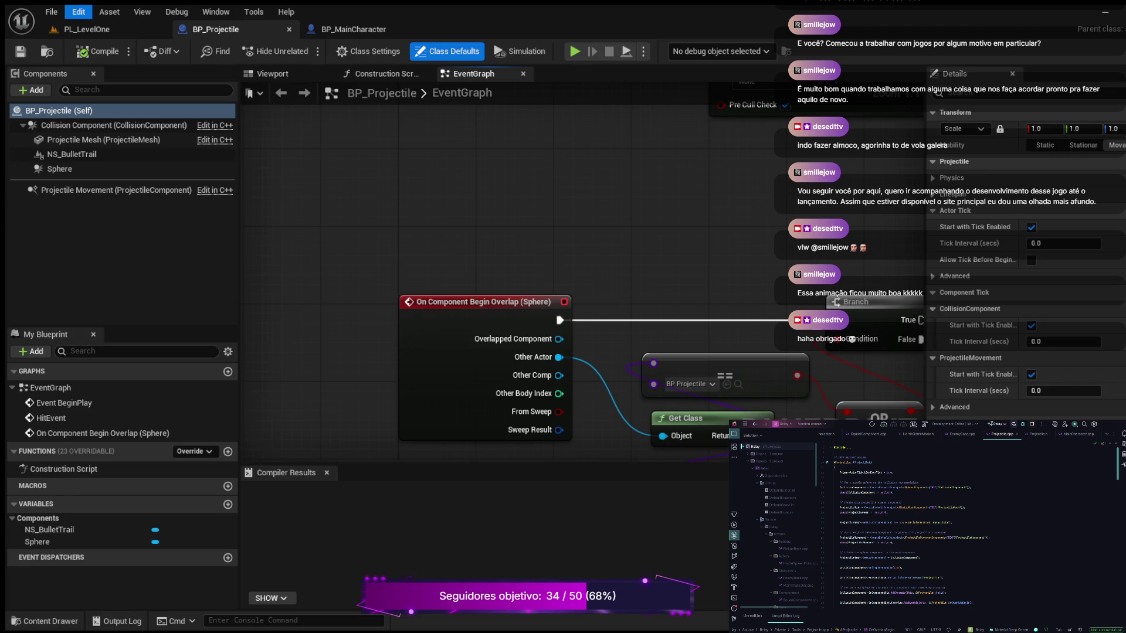
{"action": "left_click", "coordinate": [106, 111]}
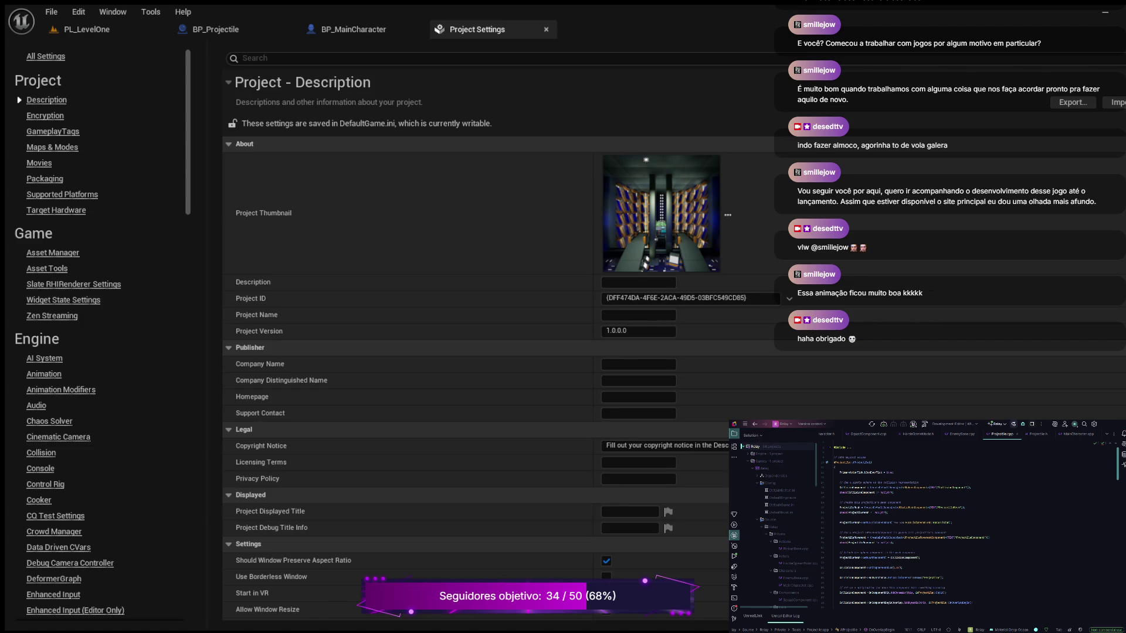
Step: Check the Engine Collision channel settings, then go back to the BP_Projectile event graph
{"action": "left_click", "coordinate": [41, 453]}
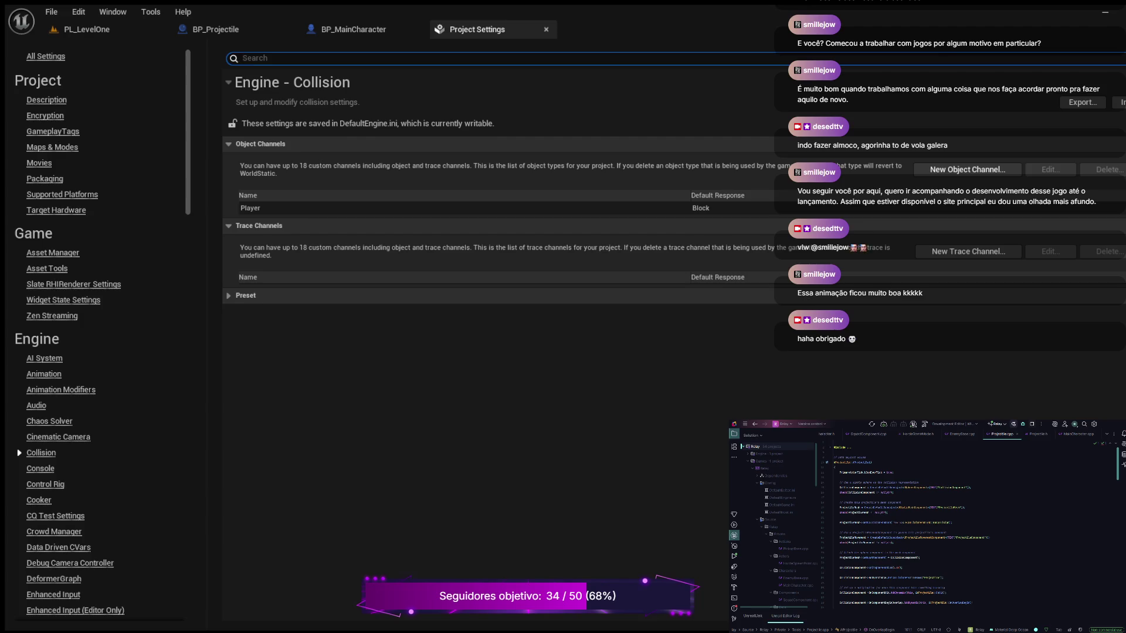
{"action": "left_click", "coordinate": [215, 29]}
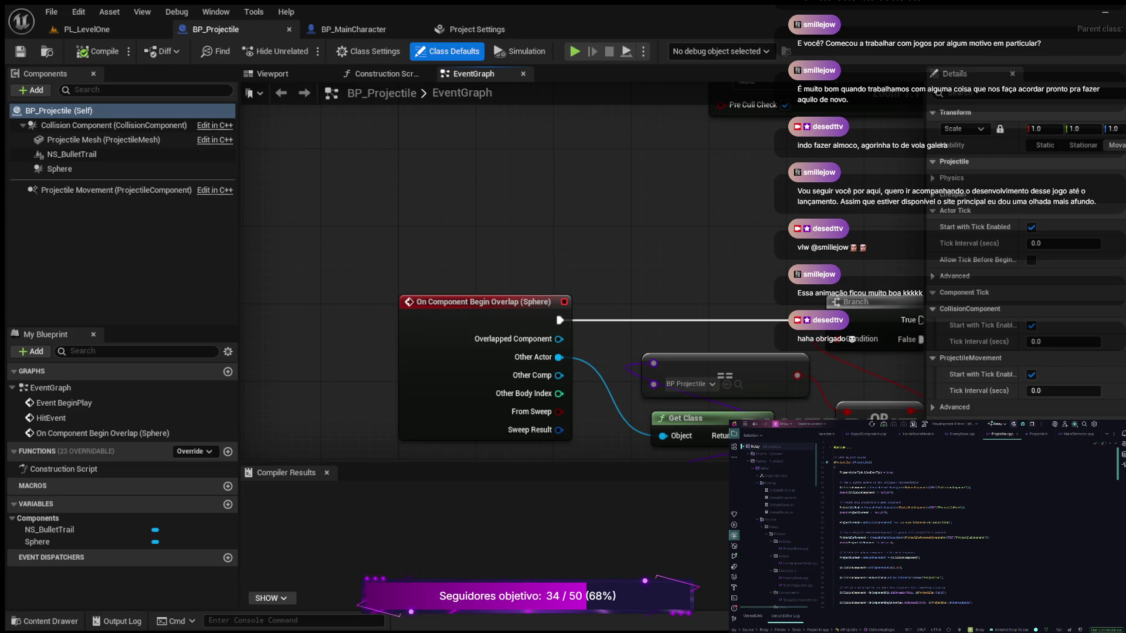
Step: Break the overlap event's exec wire into the Branch and compile BP_Projectile
{"action": "left_click_drag", "start_coordinate": [596, 232], "coordinate": [456, 162]}
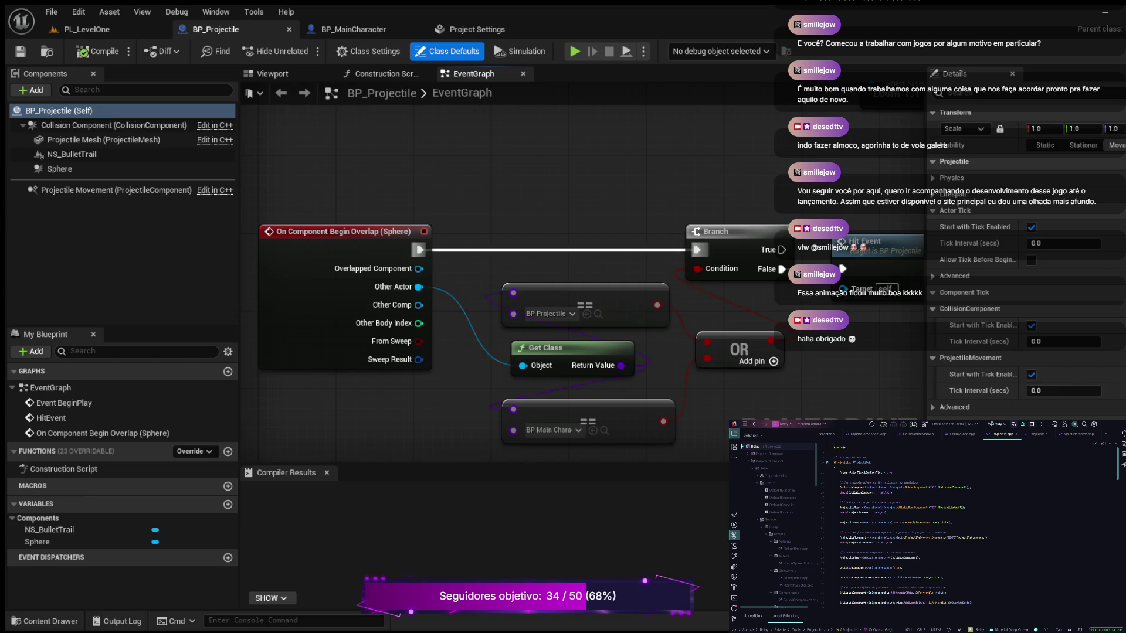
{"action": "left_click", "coordinate": [557, 250], "text": "alt"}
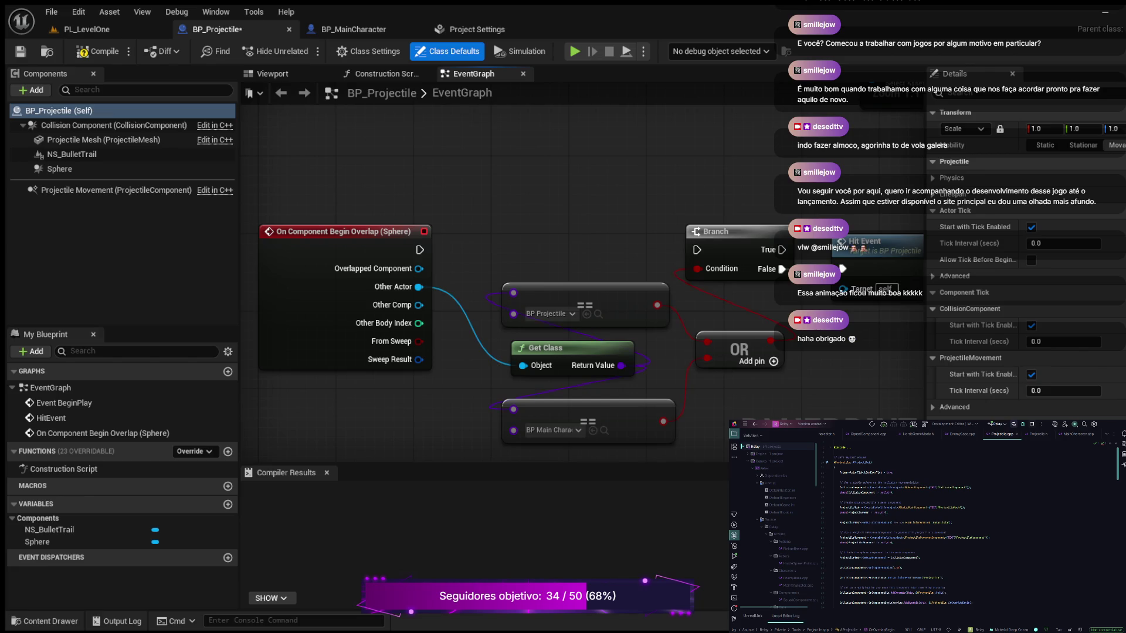
{"action": "left_click", "coordinate": [100, 52]}
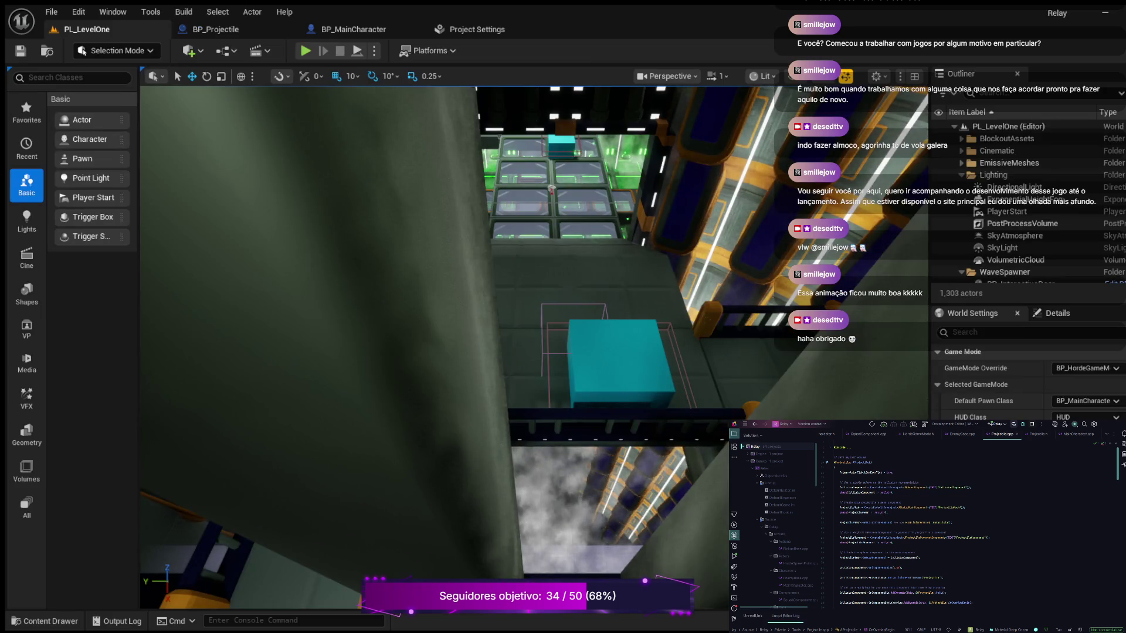
{"action": "left_click", "coordinate": [306, 50]}
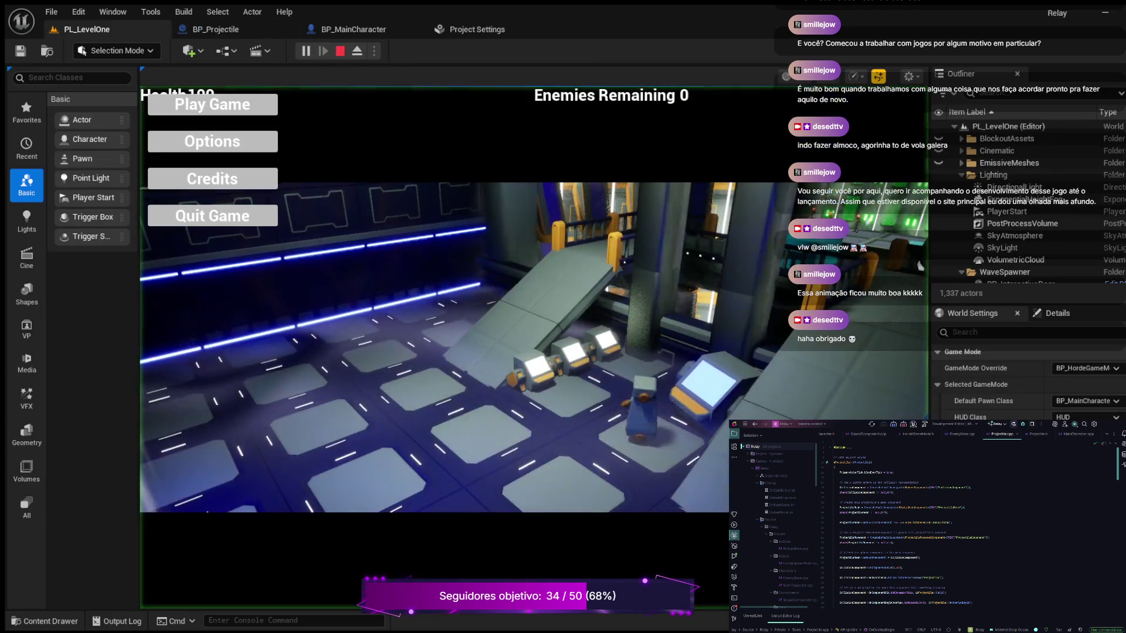
{"action": "left_click", "coordinate": [212, 105]}
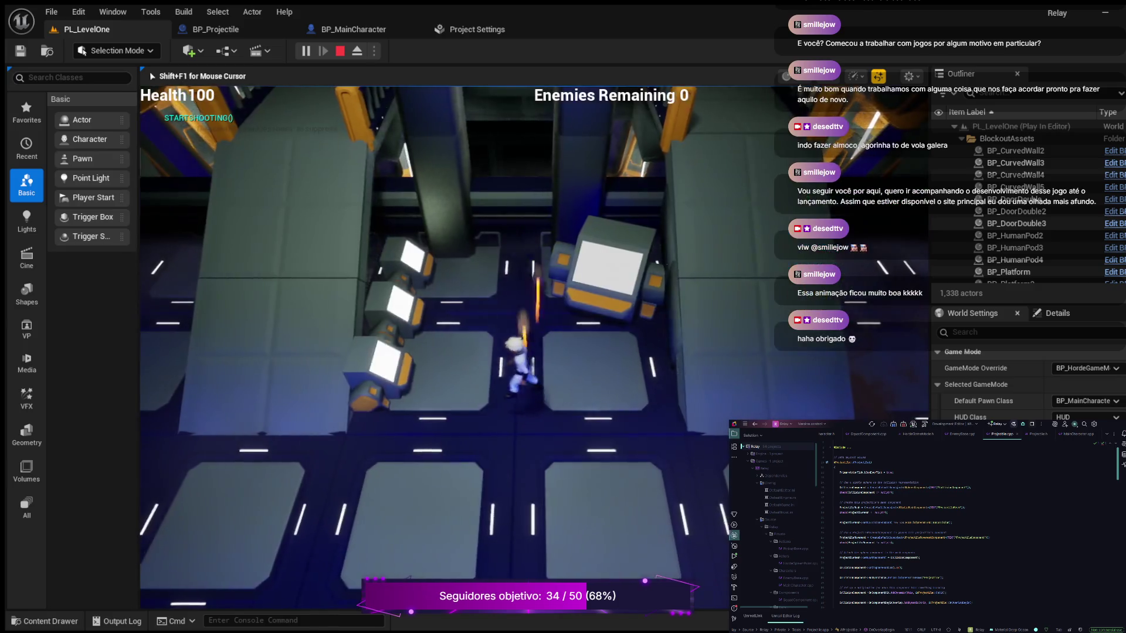
{"action": "key", "text": "w"}
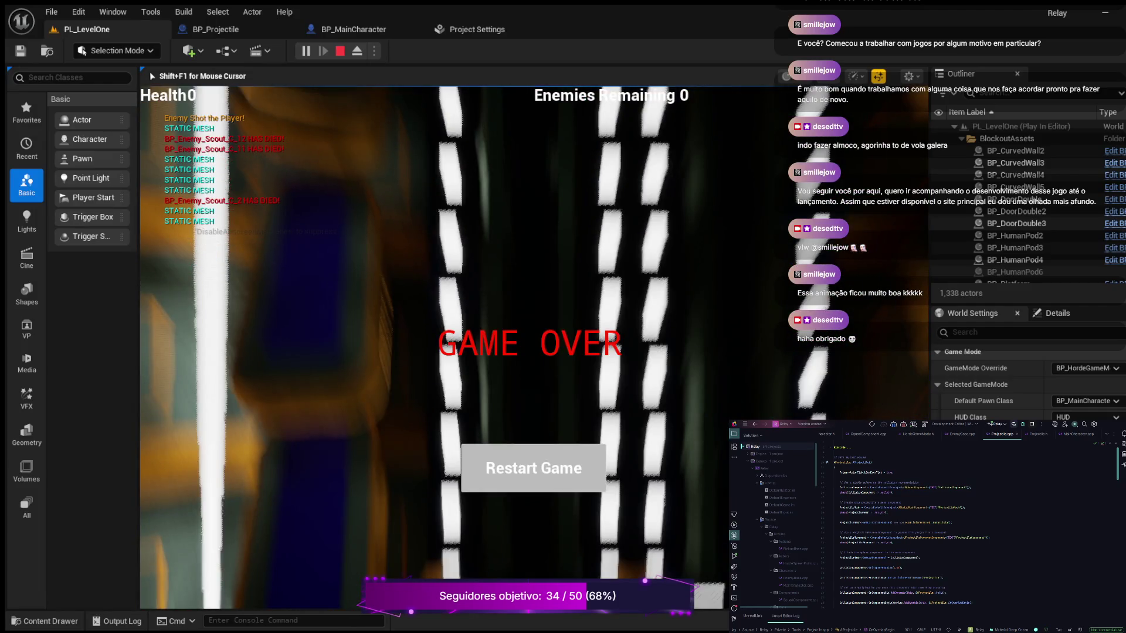
{"action": "key", "text": "Escape"}
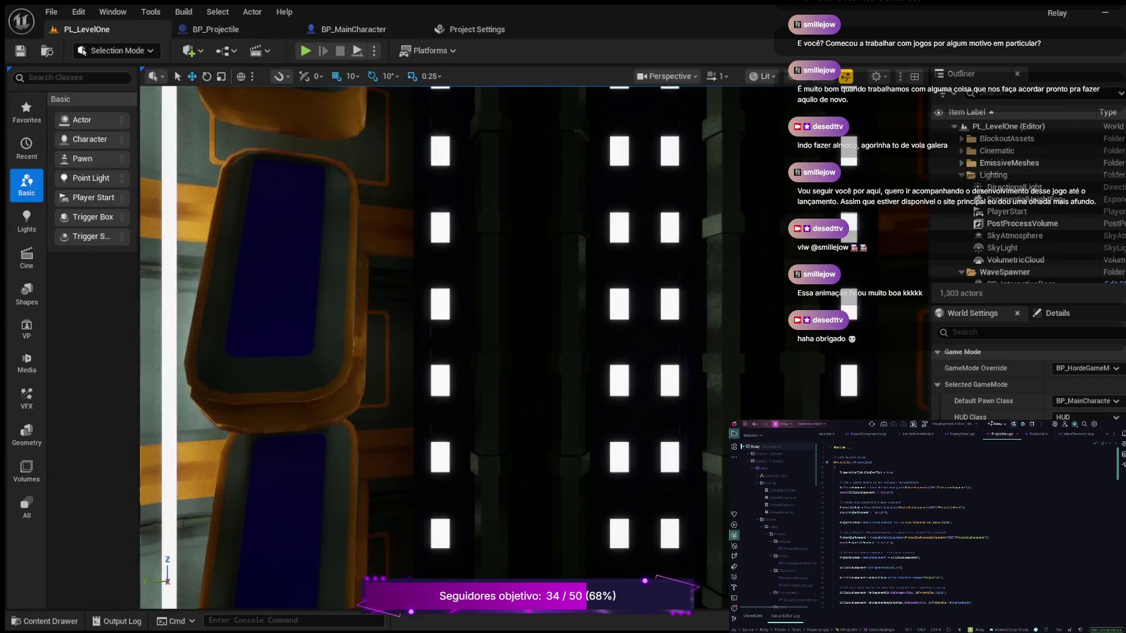
Step: Switch to BP_Projectile's Event Graph with the BP Projectile and BP Main Character equality checks
{"action": "left_click", "coordinate": [216, 29]}
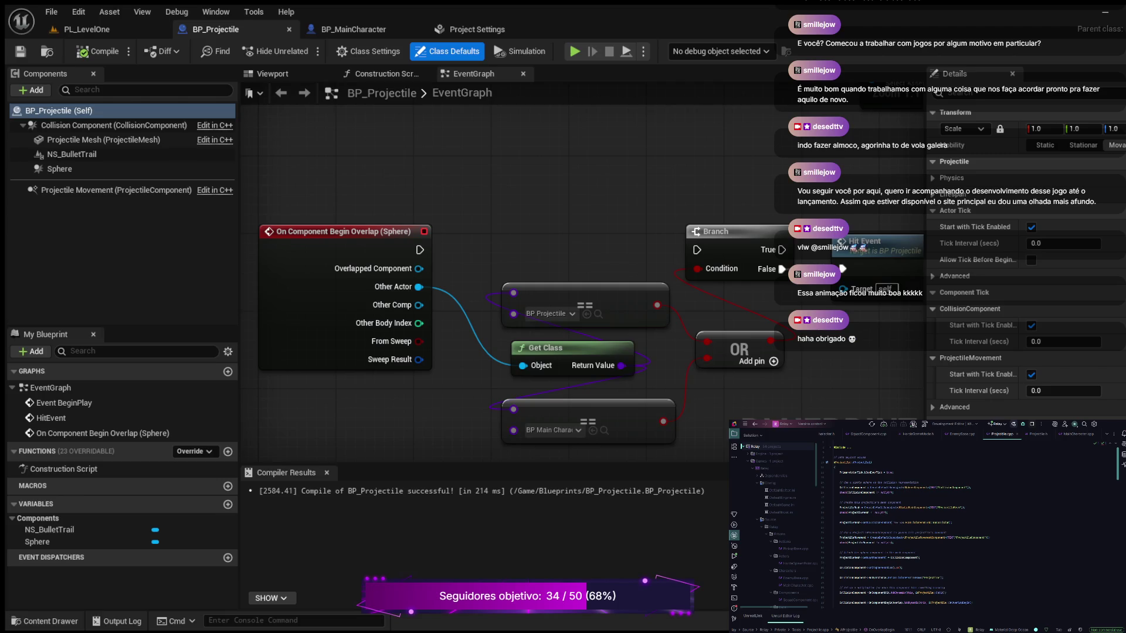
Step: Pan the graph to clear space above the overlap event for Event BP_OnEnemyImpact
{"action": "left_click_drag", "start_coordinate": [527, 176], "coordinate": [631, 216]}
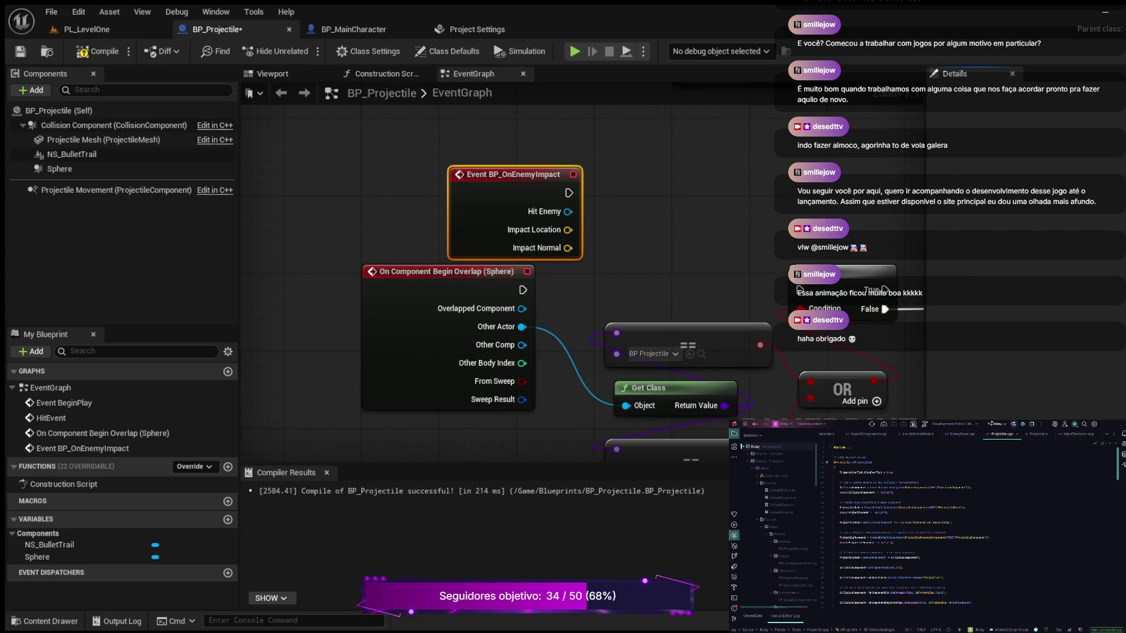
Step: Wire Event BP_OnEnemyImpact's exec into Branch and replace Other Actor with Hit Enemy on Get Class
{"action": "left_click_drag", "start_coordinate": [527, 264], "coordinate": [561, 218]}
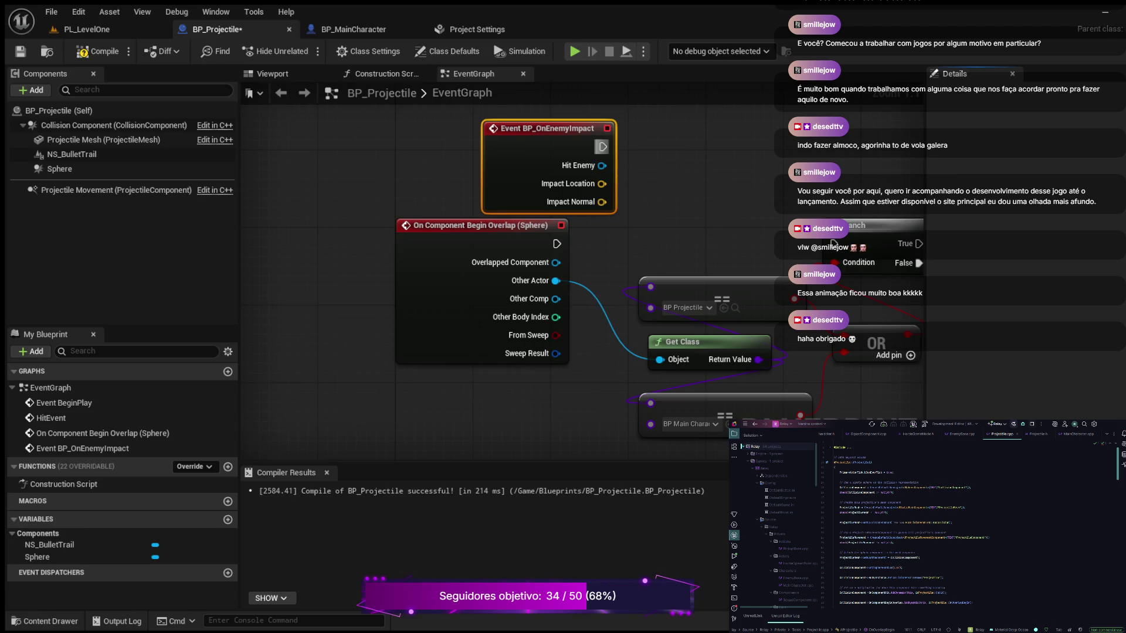
{"action": "left_click_drag", "start_coordinate": [603, 147], "coordinate": [833, 244]}
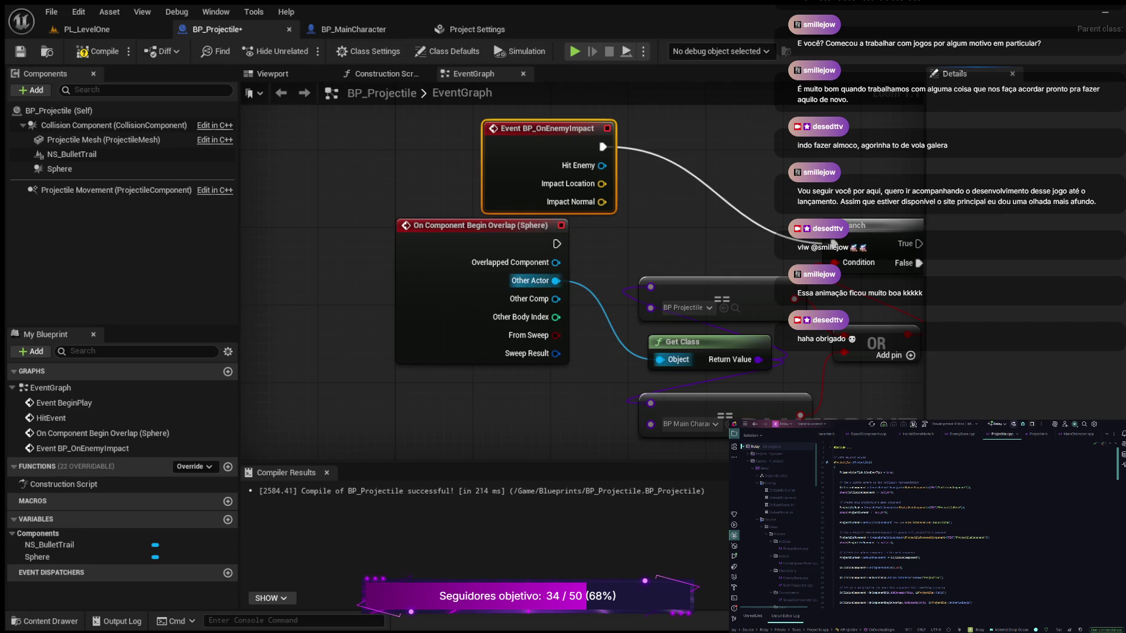
{"action": "left_click", "coordinate": [610, 322], "text": "alt"}
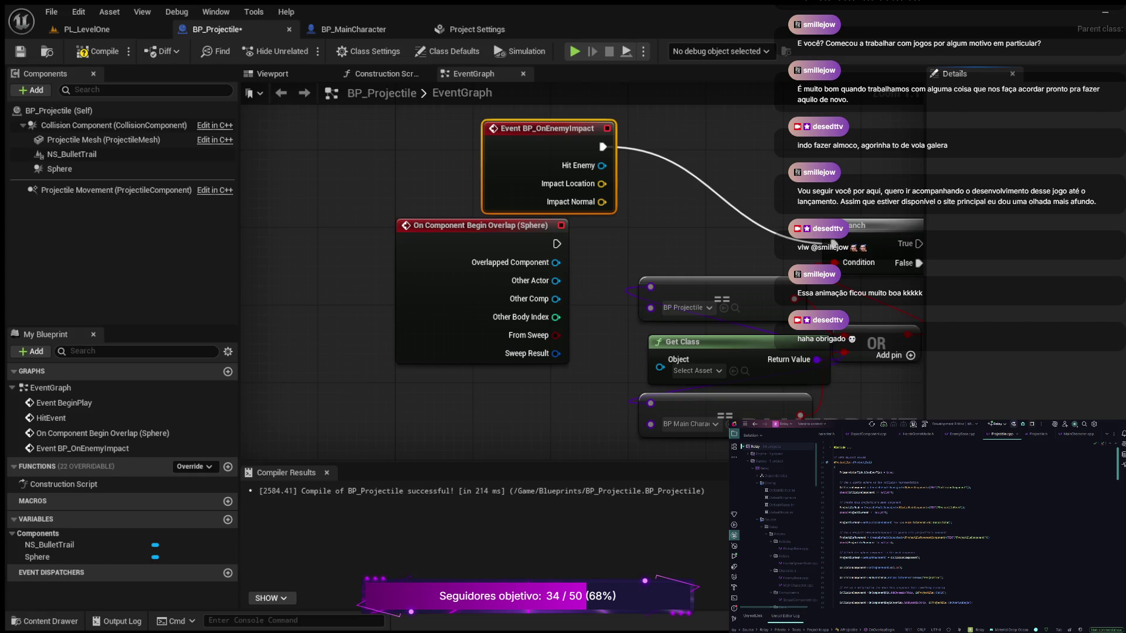
{"action": "mouse_move", "coordinate": [602, 166]}
{"action": "left_mouse_down"}
{"action": "mouse_move", "coordinate": [613, 176]}
{"action": "mouse_move", "coordinate": [633, 350]}
{"action": "mouse_move", "coordinate": [651, 368]}
{"action": "mouse_move", "coordinate": [659, 359]}
{"action": "left_mouse_up"}
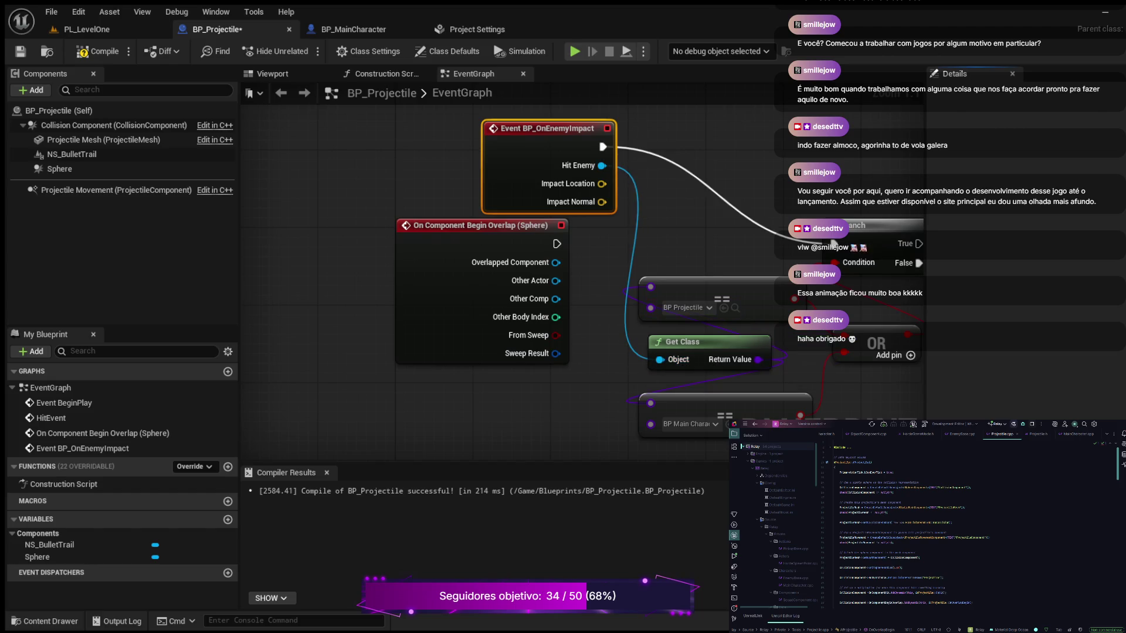
{"action": "scroll", "coordinate": [791, 345], "scroll_direction": "down", "scroll_amount": 2}
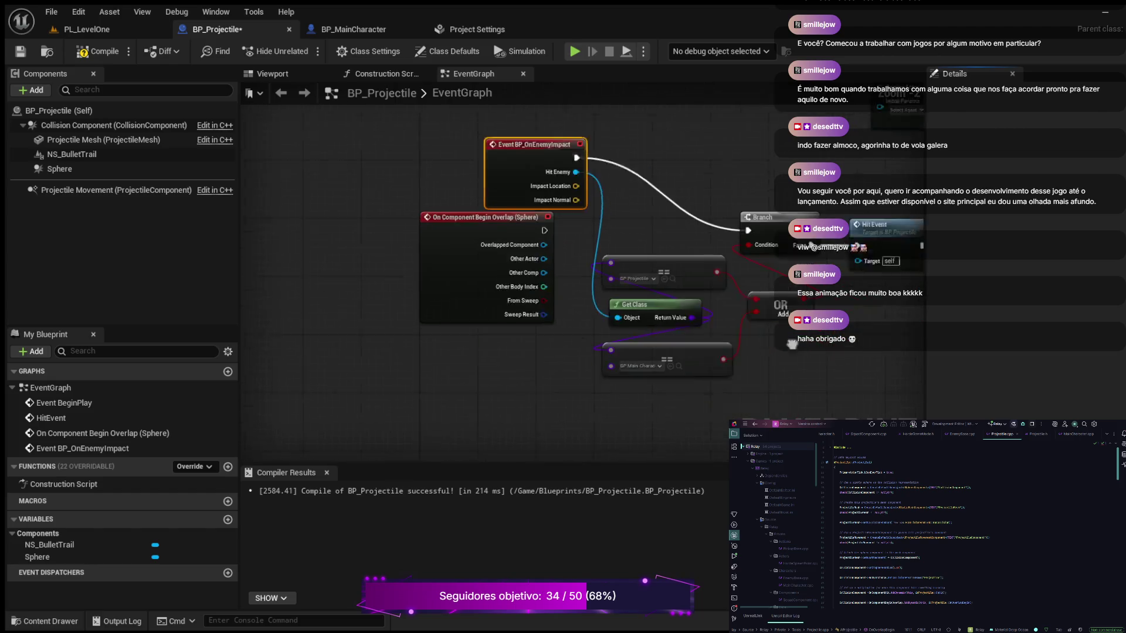
{"action": "mouse_move", "coordinate": [792, 344]}
{"action": "left_mouse_down"}
{"action": "mouse_move", "coordinate": [509, 343]}
{"action": "mouse_move", "coordinate": [673, 343]}
{"action": "left_mouse_up"}
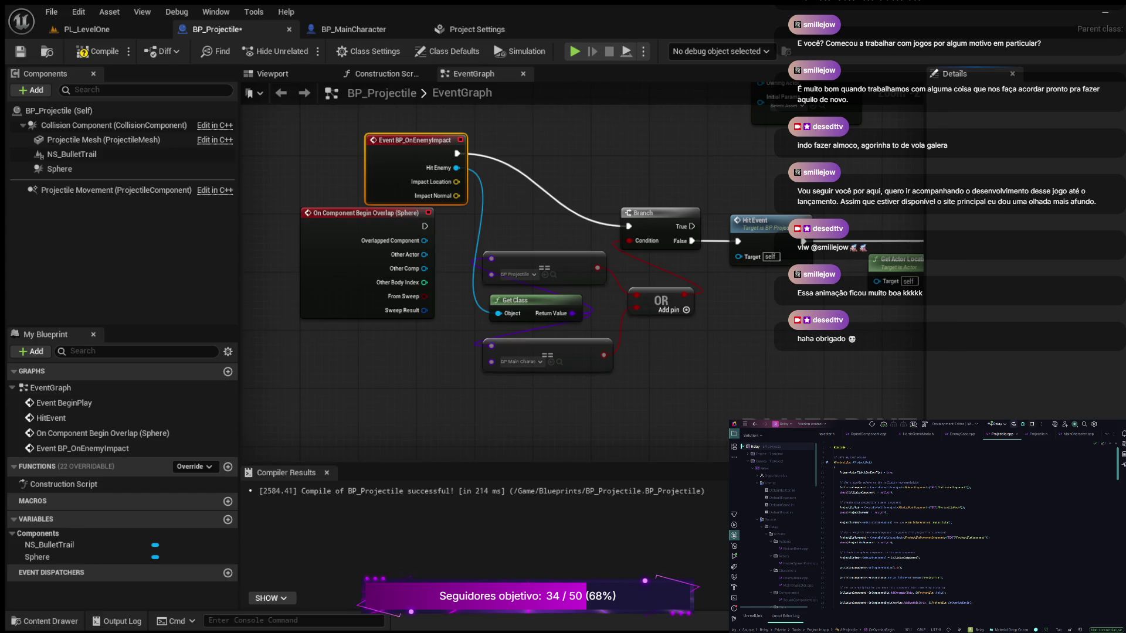
{"action": "scroll", "coordinate": [457, 168], "scroll_direction": "up", "scroll_amount": 2}
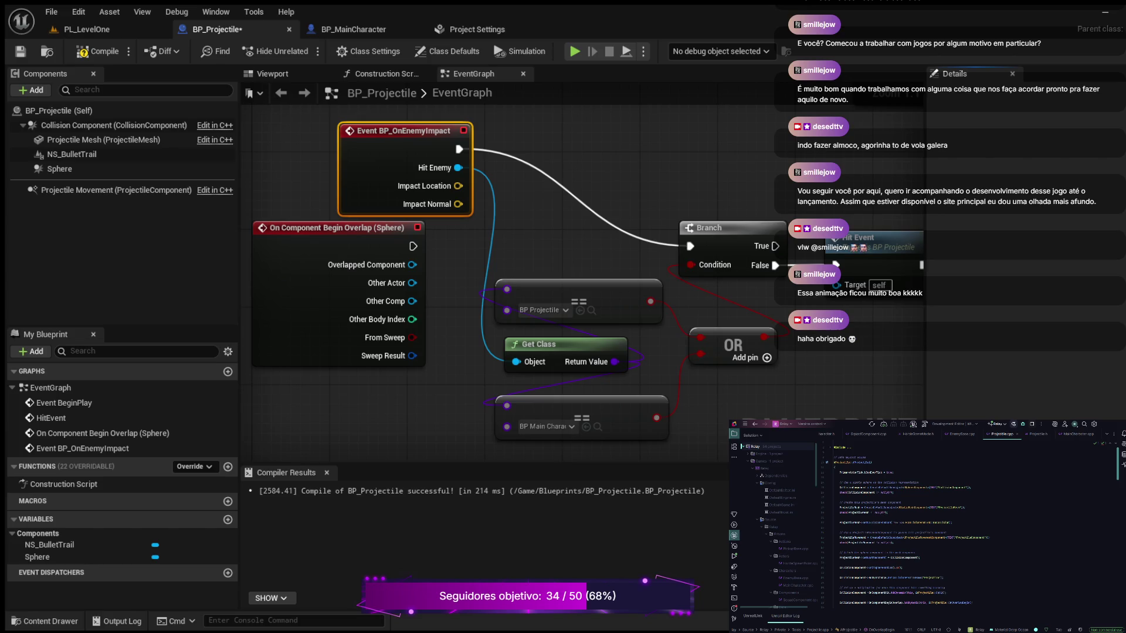
{"action": "mouse_move", "coordinate": [883, 378]}
{"action": "left_mouse_down"}
{"action": "mouse_move", "coordinate": [710, 326]}
{"action": "mouse_move", "coordinate": [789, 318]}
{"action": "mouse_move", "coordinate": [779, 319]}
{"action": "left_mouse_up"}
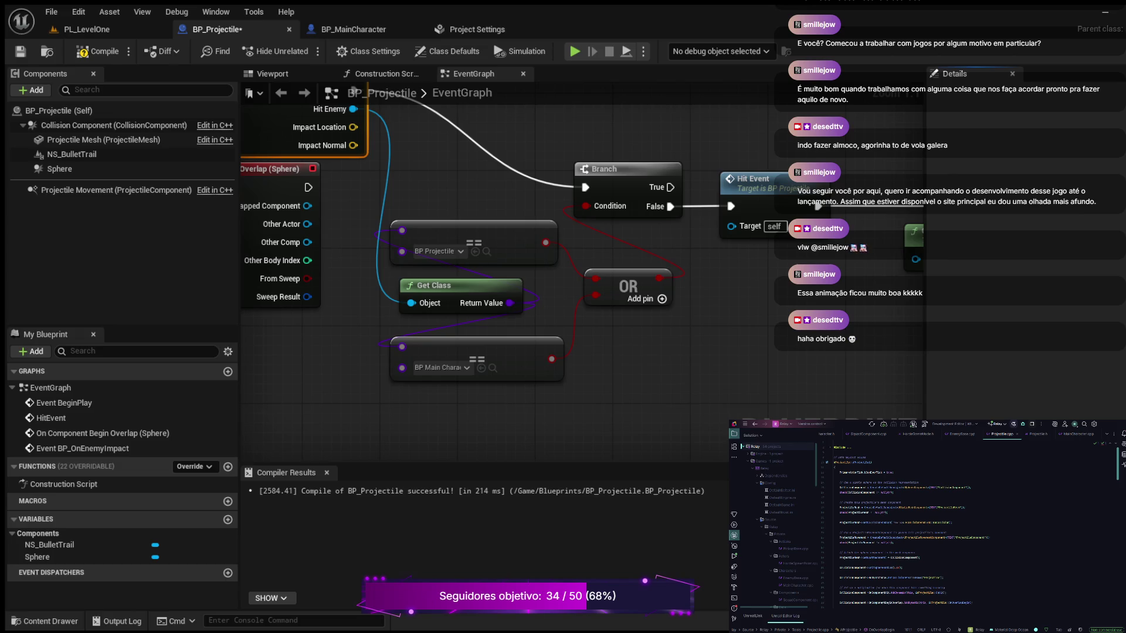
{"action": "mouse_move", "coordinate": [786, 356]}
{"action": "left_mouse_down"}
{"action": "mouse_move", "coordinate": [668, 394]}
{"action": "mouse_move", "coordinate": [623, 430]}
{"action": "mouse_move", "coordinate": [568, 427]}
{"action": "mouse_move", "coordinate": [804, 421]}
{"action": "mouse_move", "coordinate": [622, 375]}
{"action": "mouse_move", "coordinate": [594, 397]}
{"action": "mouse_move", "coordinate": [777, 374]}
{"action": "left_mouse_up"}
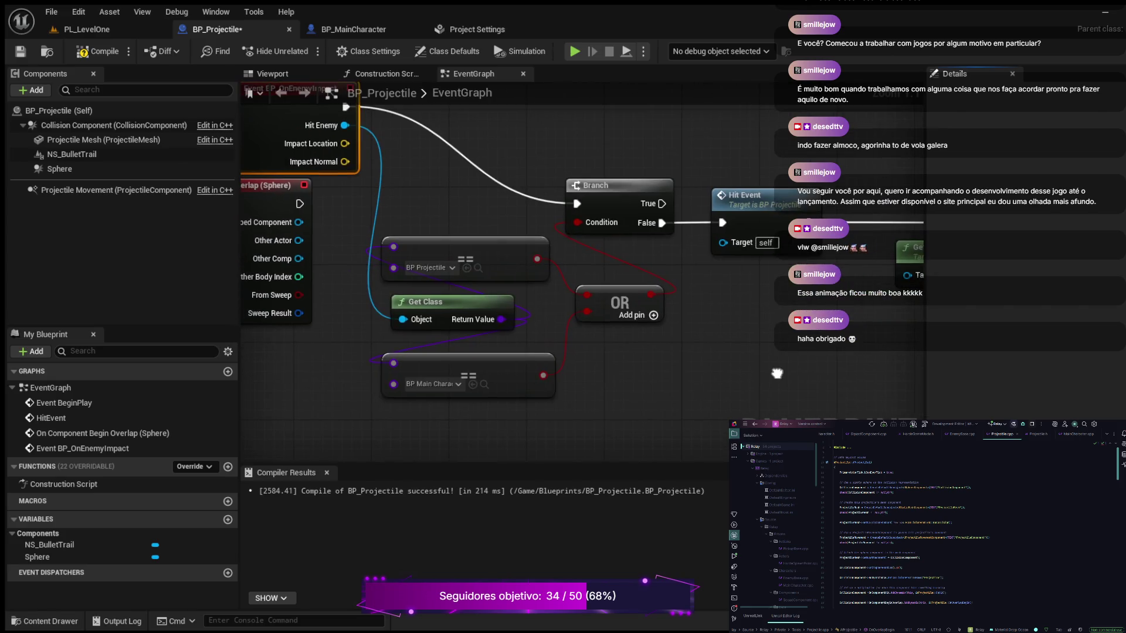
{"action": "scroll", "coordinate": [777, 374], "scroll_direction": "down", "scroll_amount": 1}
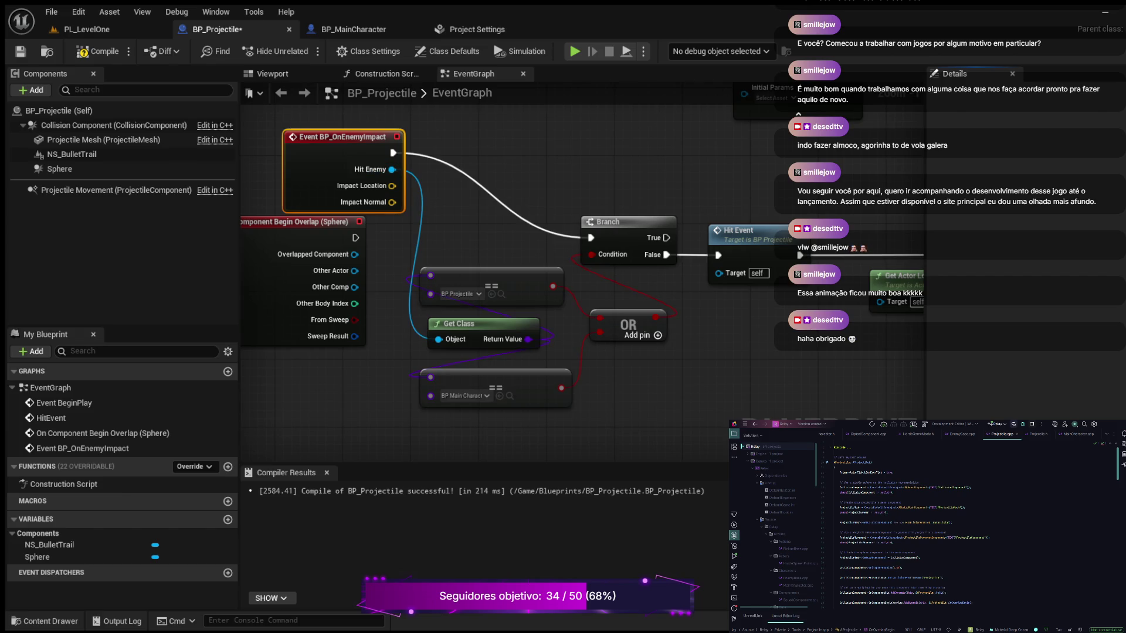
{"action": "left_click_drag", "start_coordinate": [813, 354], "coordinate": [757, 338]}
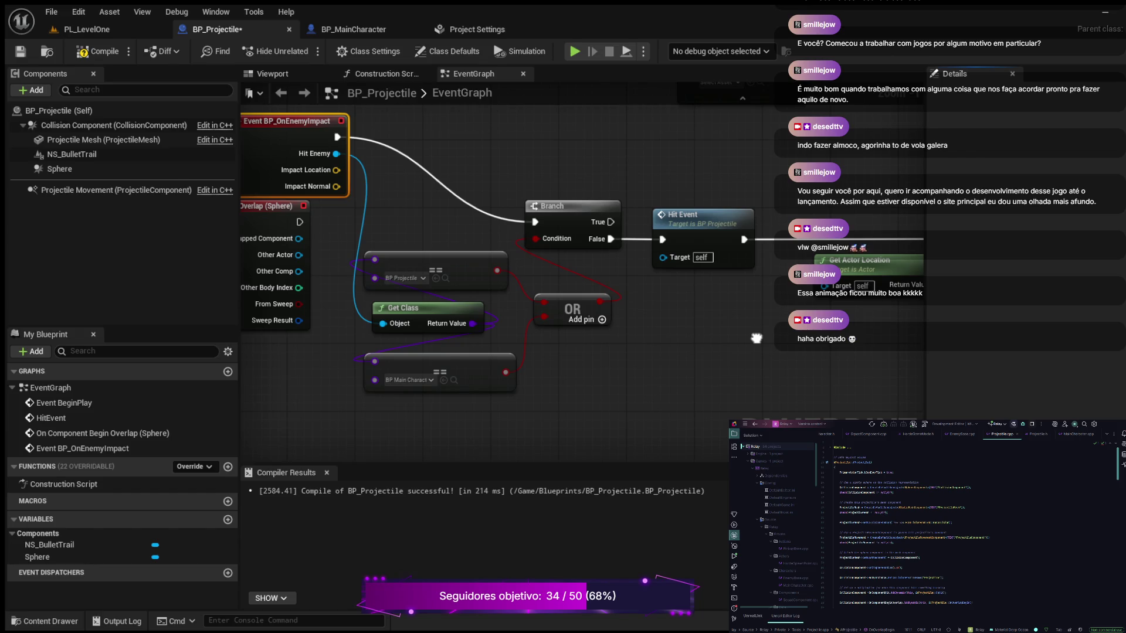
{"action": "left_click_drag", "start_coordinate": [757, 338], "coordinate": [816, 344]}
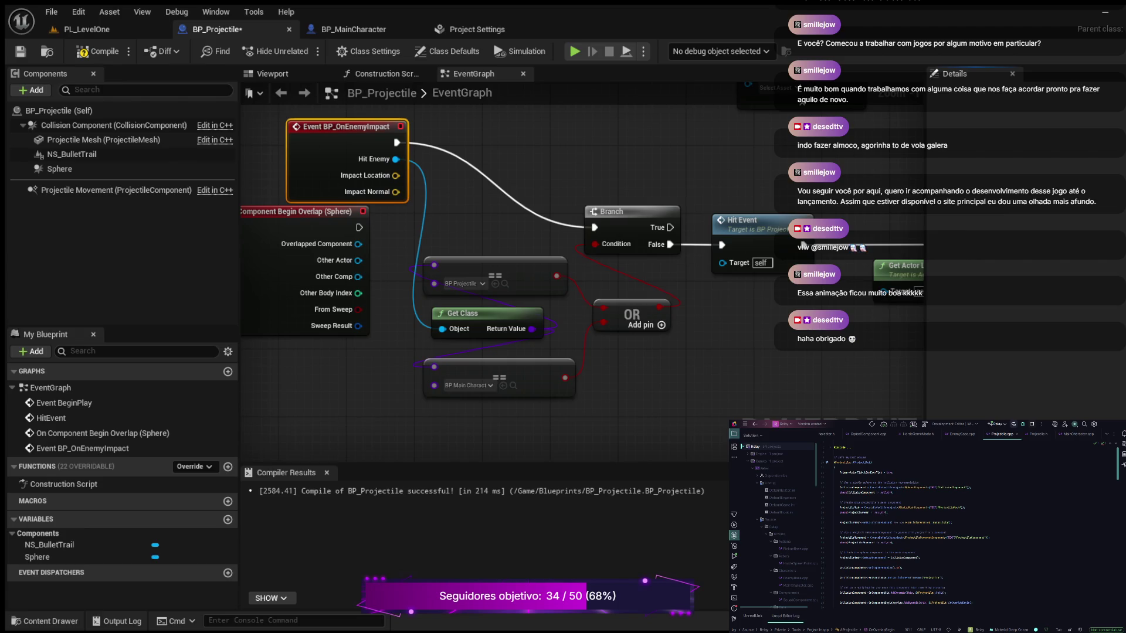
{"action": "mouse_move", "coordinate": [803, 246]}
{"action": "left_mouse_down"}
{"action": "mouse_move", "coordinate": [897, 293]}
{"action": "mouse_move", "coordinate": [649, 353]}
{"action": "mouse_move", "coordinate": [680, 357]}
{"action": "left_mouse_up"}
{"action": "scroll", "coordinate": [897, 293], "scroll_direction": "down", "scroll_amount": 1}
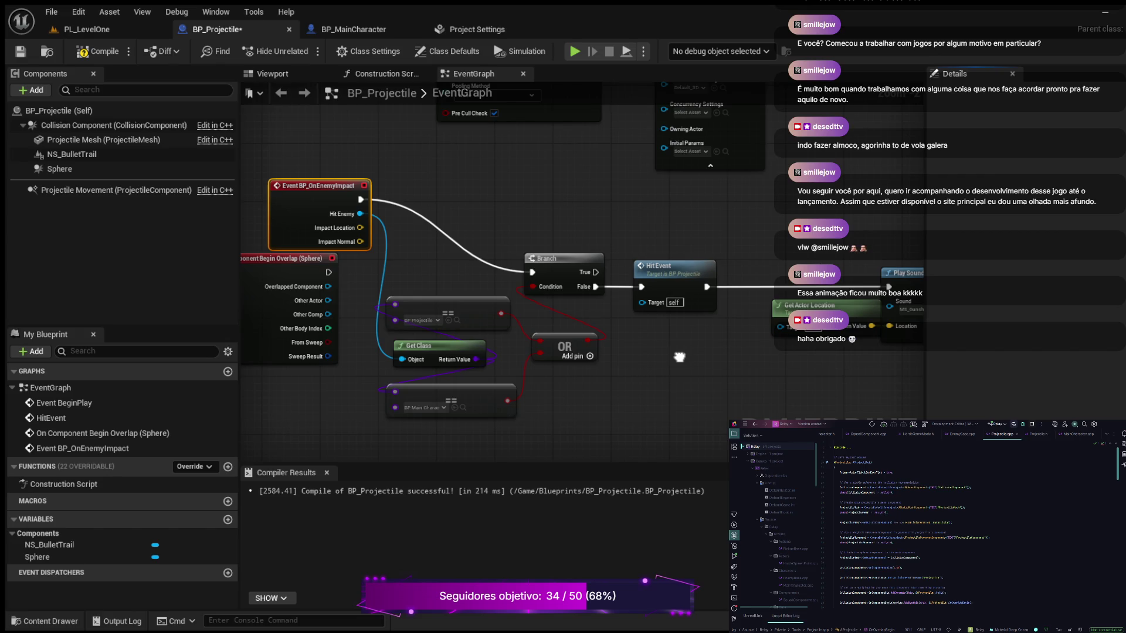
{"action": "left_click_drag", "start_coordinate": [679, 357], "coordinate": [643, 341]}
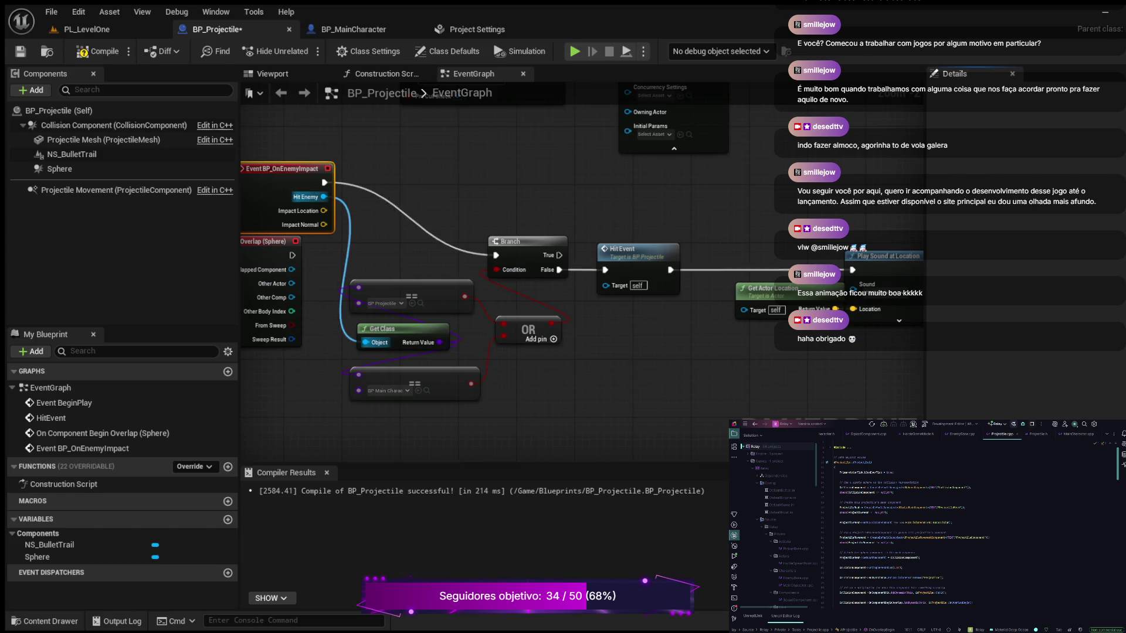
Step: Undo the impact-event wiring so the overlap event drives Branch and Other Actor feeds Get Class
{"action": "key", "text": "ctrl+z"}
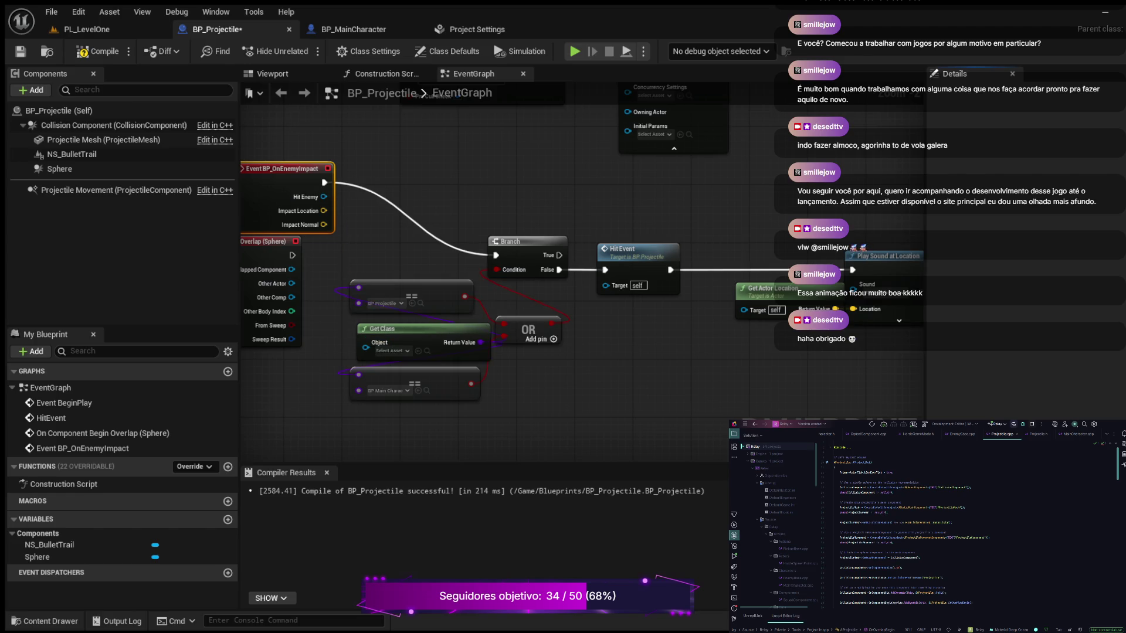
{"action": "mouse_move", "coordinate": [721, 316]}
{"action": "left_mouse_down"}
{"action": "mouse_move", "coordinate": [678, 297]}
{"action": "mouse_move", "coordinate": [675, 383]}
{"action": "left_mouse_up"}
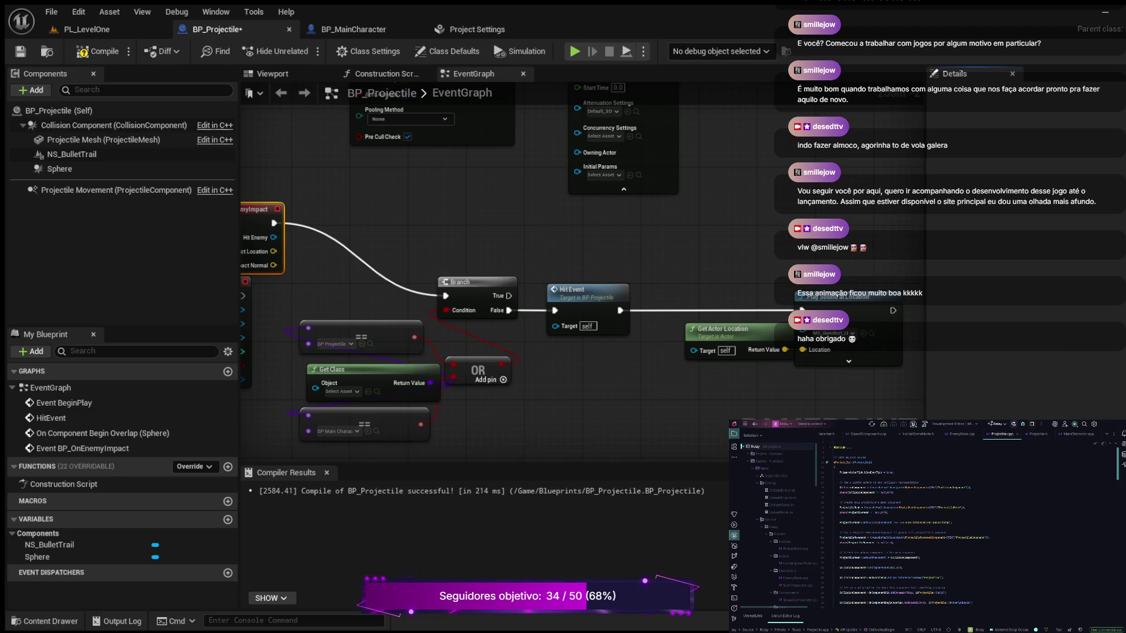
{"action": "left_click_drag", "start_coordinate": [561, 389], "coordinate": [684, 371]}
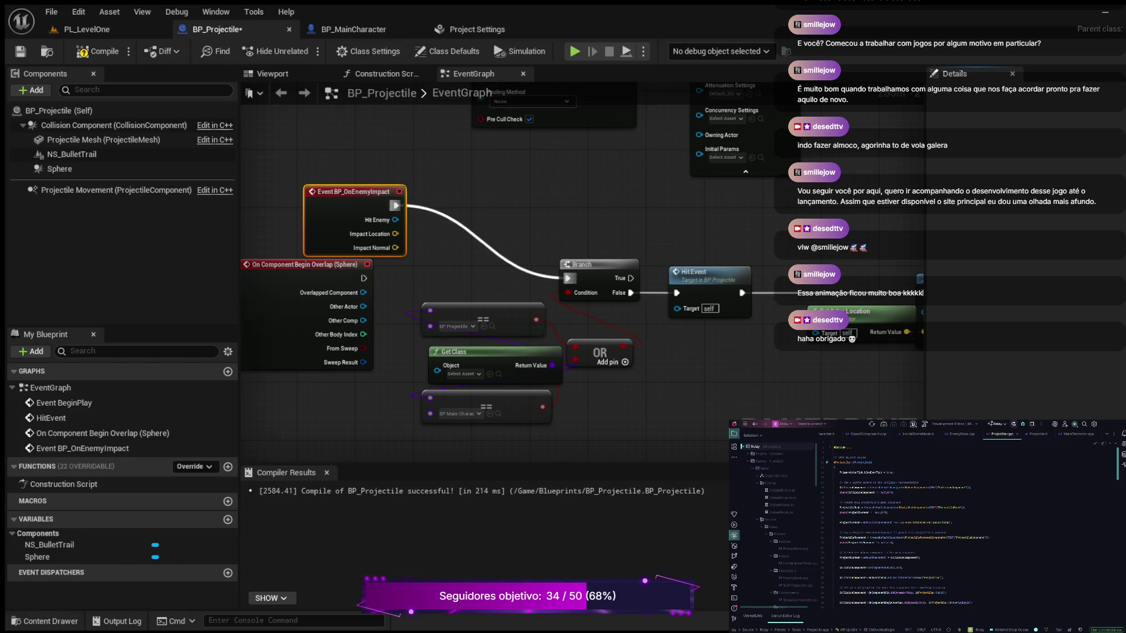
{"action": "left_click", "coordinate": [482, 232], "text": "alt"}
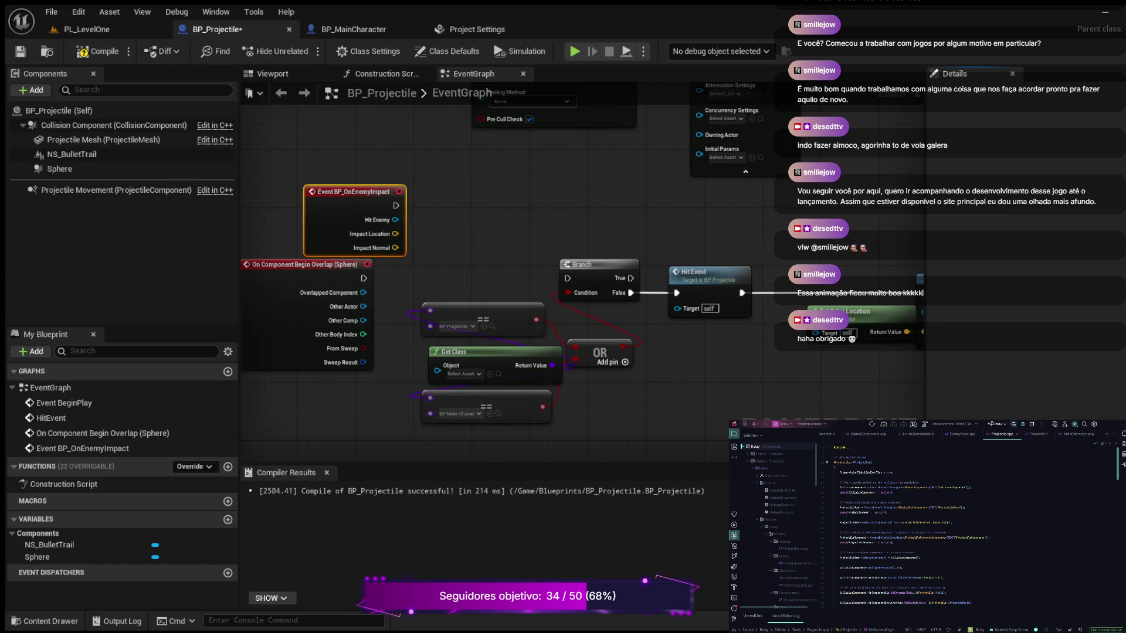
{"action": "key", "text": "ctrl+z"}
{"action": "key", "text": "ctrl+z"}
{"action": "key", "text": "ctrl+z"}
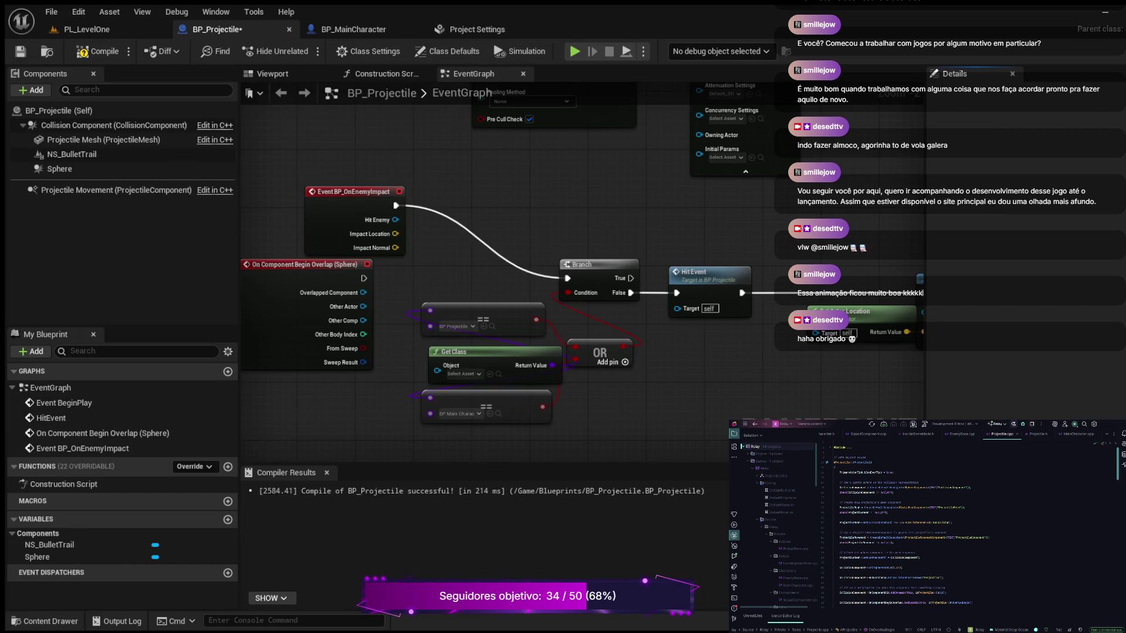
{"action": "key", "text": "ctrl+z"}
{"action": "key", "text": "ctrl+z"}
{"action": "key", "text": "ctrl+z"}
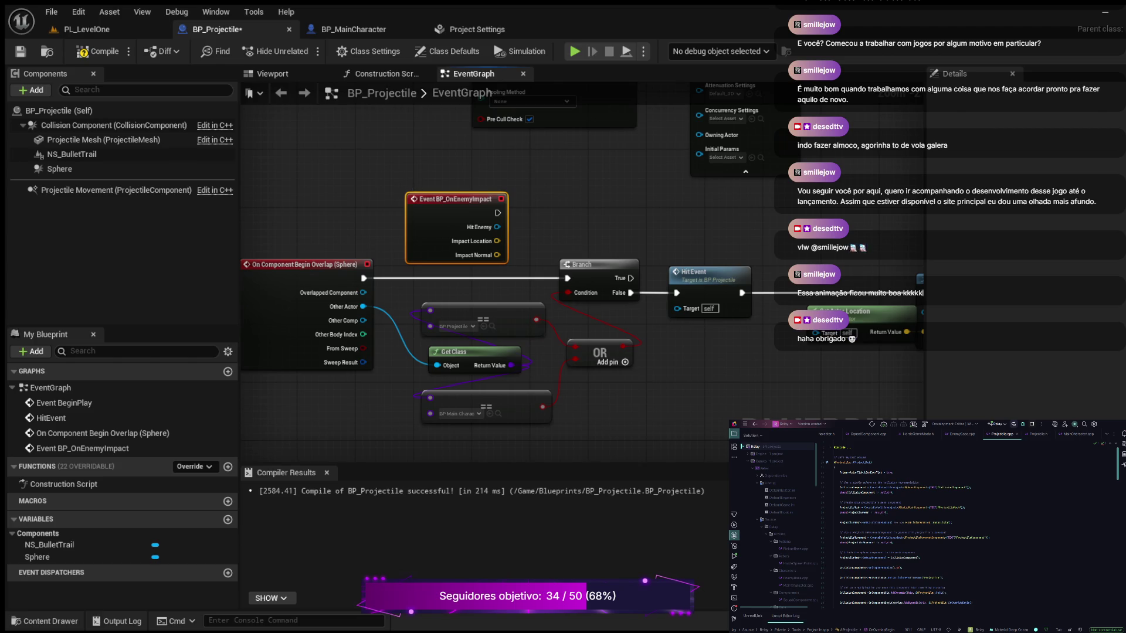
Step: Move the overlap event node left and shift the Branch, OR and comparison nodes down-left
{"action": "left_click_drag", "start_coordinate": [708, 382], "coordinate": [783, 324]}
{"action": "mouse_move", "coordinate": [381, 208]}
{"action": "left_mouse_down"}
{"action": "mouse_move", "coordinate": [463, 338]}
{"action": "mouse_move", "coordinate": [275, 259]}
{"action": "left_mouse_up"}
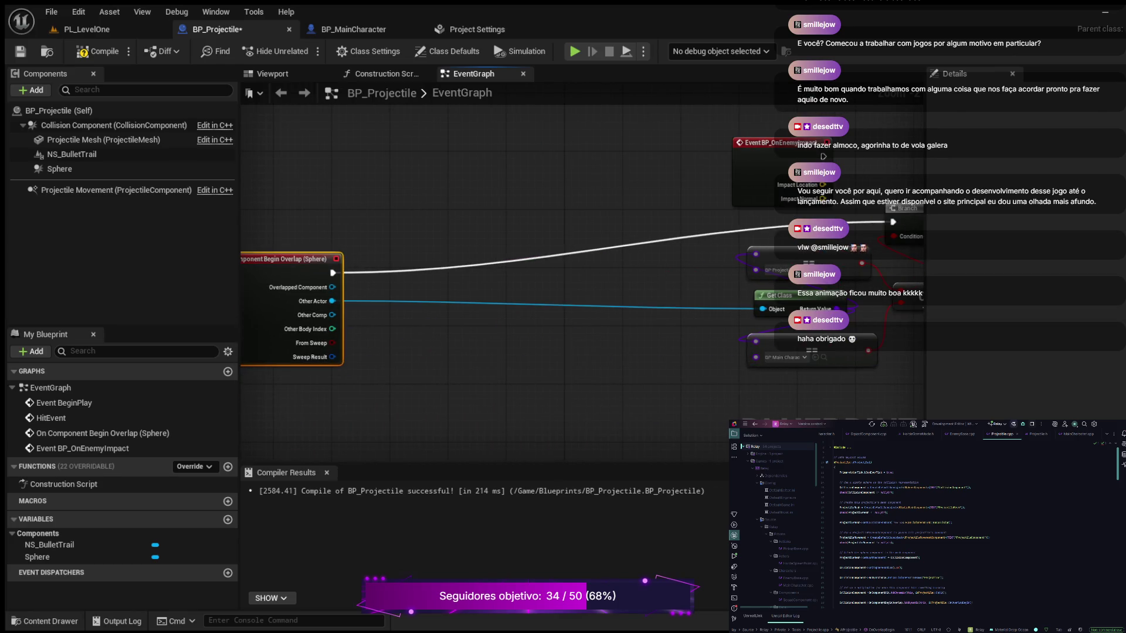
{"action": "mouse_move", "coordinate": [716, 387]}
{"action": "left_mouse_down"}
{"action": "mouse_move", "coordinate": [501, 380]}
{"action": "mouse_move", "coordinate": [662, 218]}
{"action": "mouse_move", "coordinate": [726, 217]}
{"action": "mouse_move", "coordinate": [603, 273]}
{"action": "mouse_move", "coordinate": [508, 273]}
{"action": "left_mouse_up"}
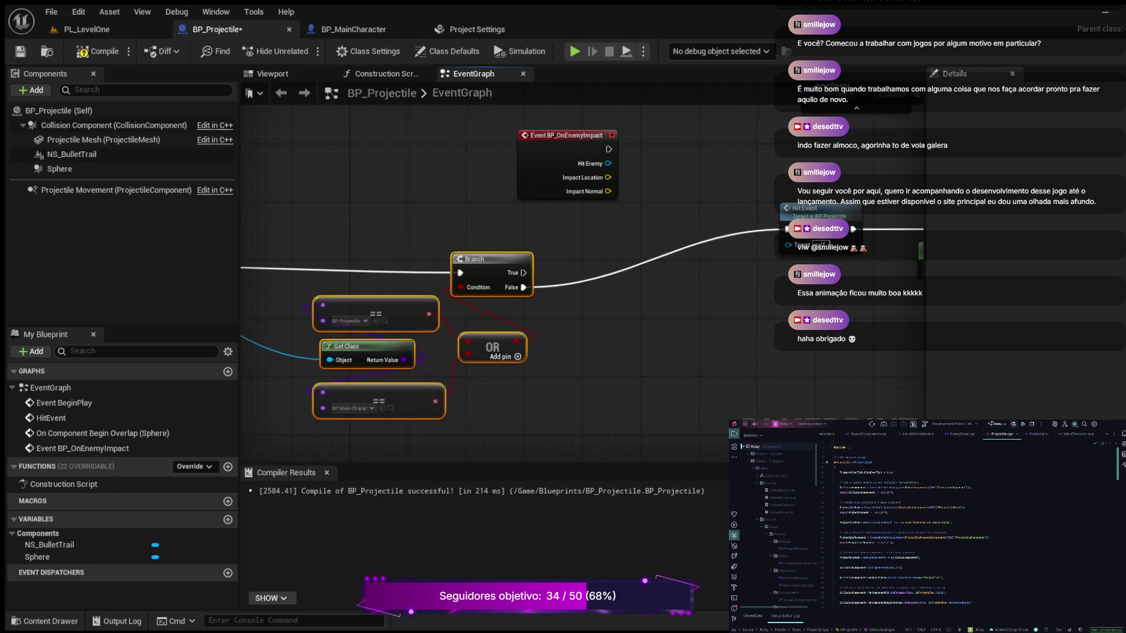
{"action": "mouse_move", "coordinate": [783, 345]}
{"action": "left_mouse_down"}
{"action": "mouse_move", "coordinate": [522, 366]}
{"action": "mouse_move", "coordinate": [515, 419]}
{"action": "mouse_move", "coordinate": [529, 427]}
{"action": "mouse_move", "coordinate": [594, 414]}
{"action": "left_mouse_up"}
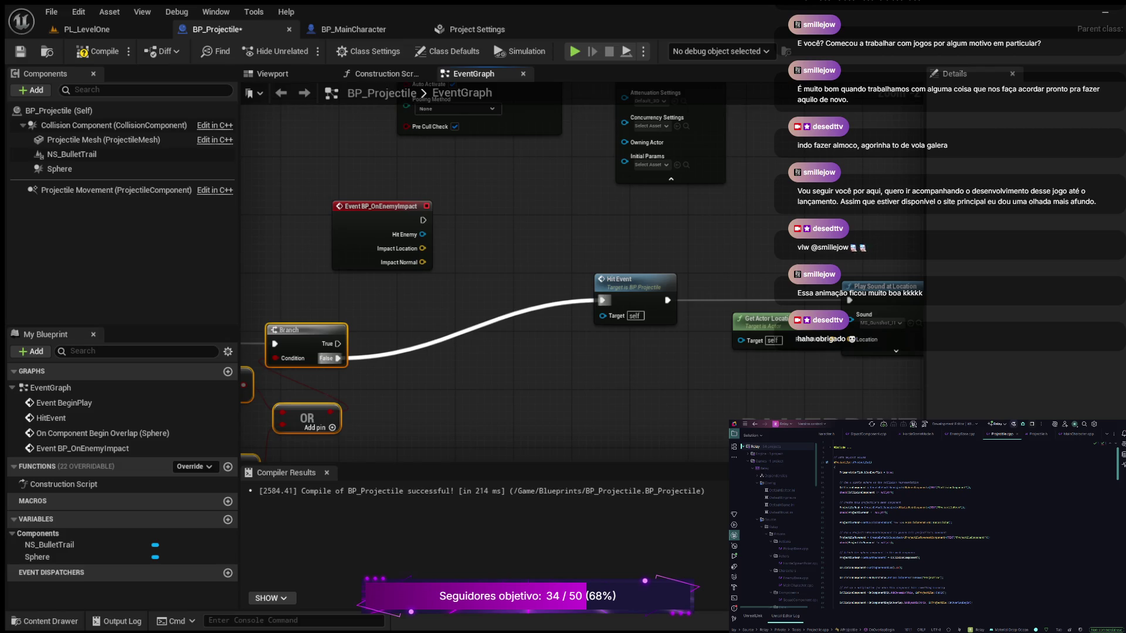
Step: Make Event BP_OnEnemyImpact trigger Hit Event instead of Branch False, then compile and save
{"action": "left_click", "coordinate": [338, 359], "text": "alt"}
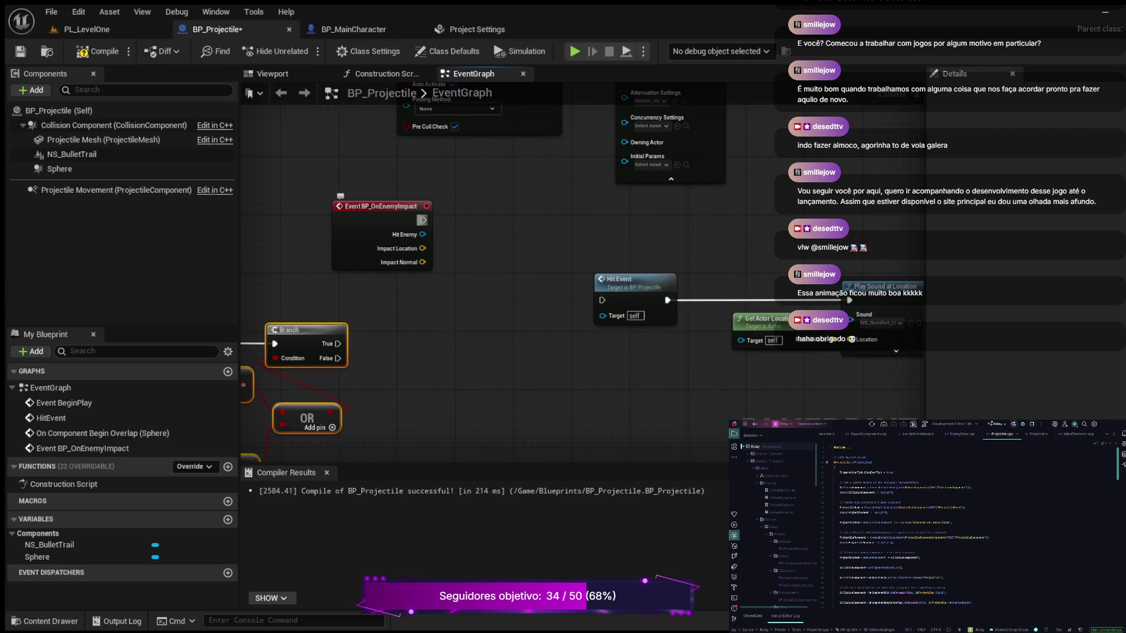
{"action": "mouse_move", "coordinate": [422, 220]}
{"action": "left_mouse_down"}
{"action": "mouse_move", "coordinate": [581, 308]}
{"action": "mouse_move", "coordinate": [602, 300]}
{"action": "left_mouse_up"}
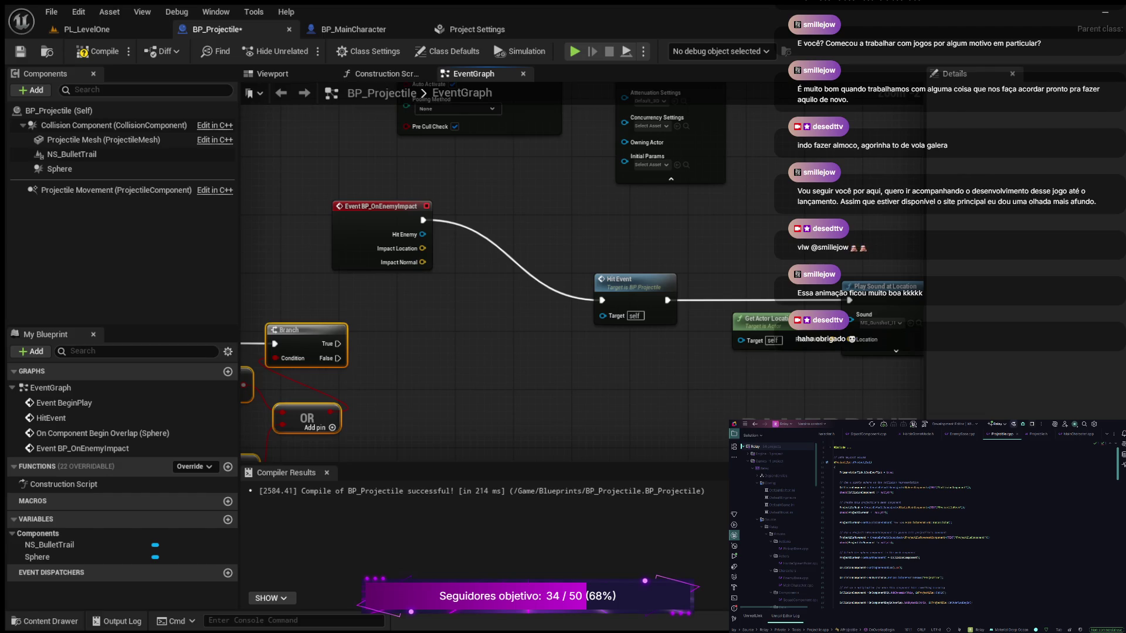
{"action": "key", "text": "F7"}
{"action": "key", "text": "ctrl+s"}
Step: Start a PL_LevelOne play-in-editor session and begin the game from its main menu
{"action": "left_click", "coordinate": [88, 29]}
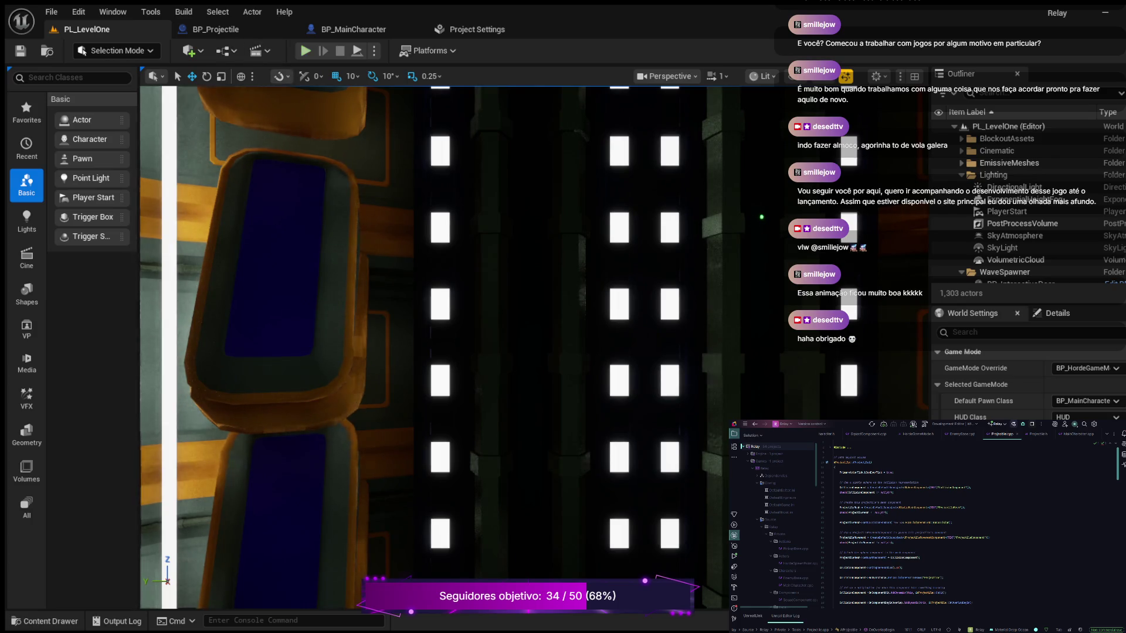
{"action": "key", "text": "alt+p"}
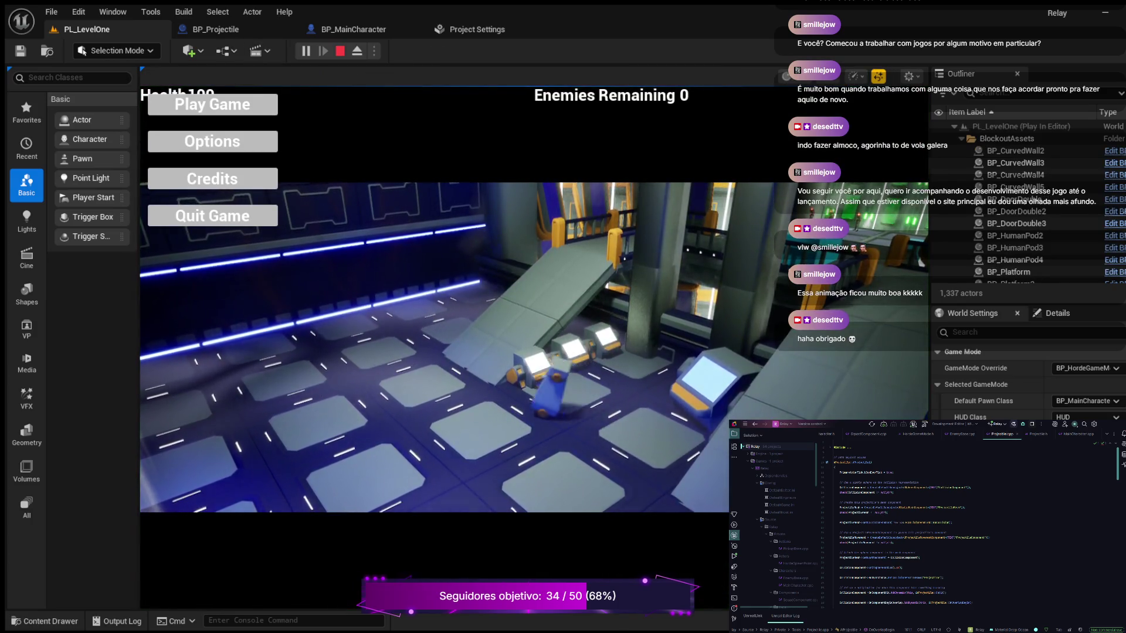
{"action": "left_click", "coordinate": [212, 105]}
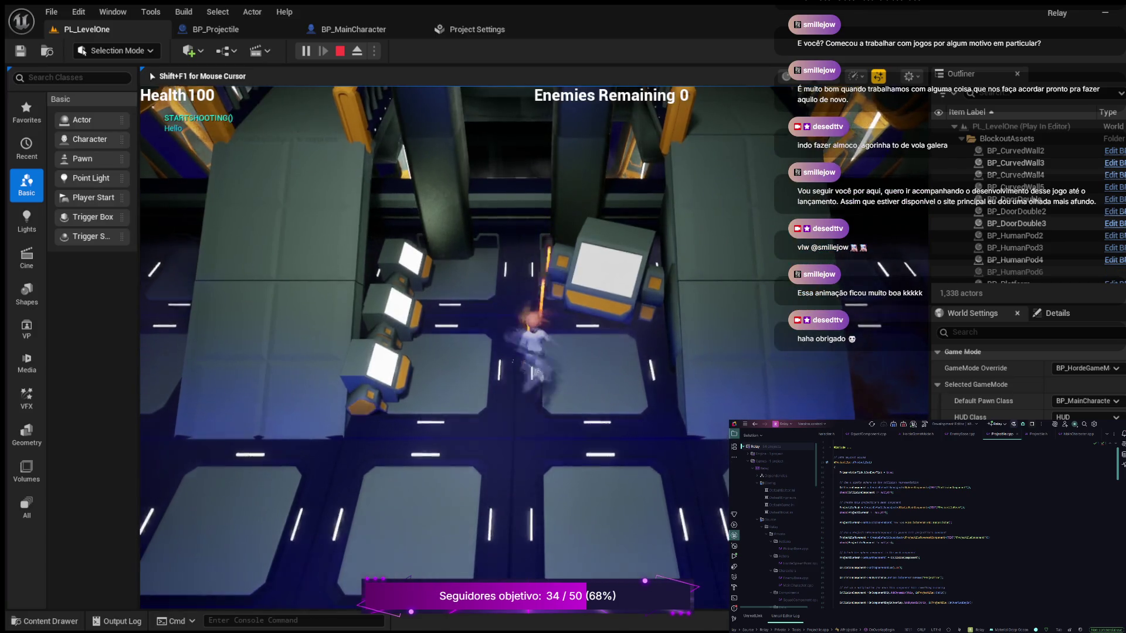
Step: Run up the walkway and corridor shooting enemies until the first room is cleared
{"action": "key", "text": "a"}
{"action": "key", "text": "w"}
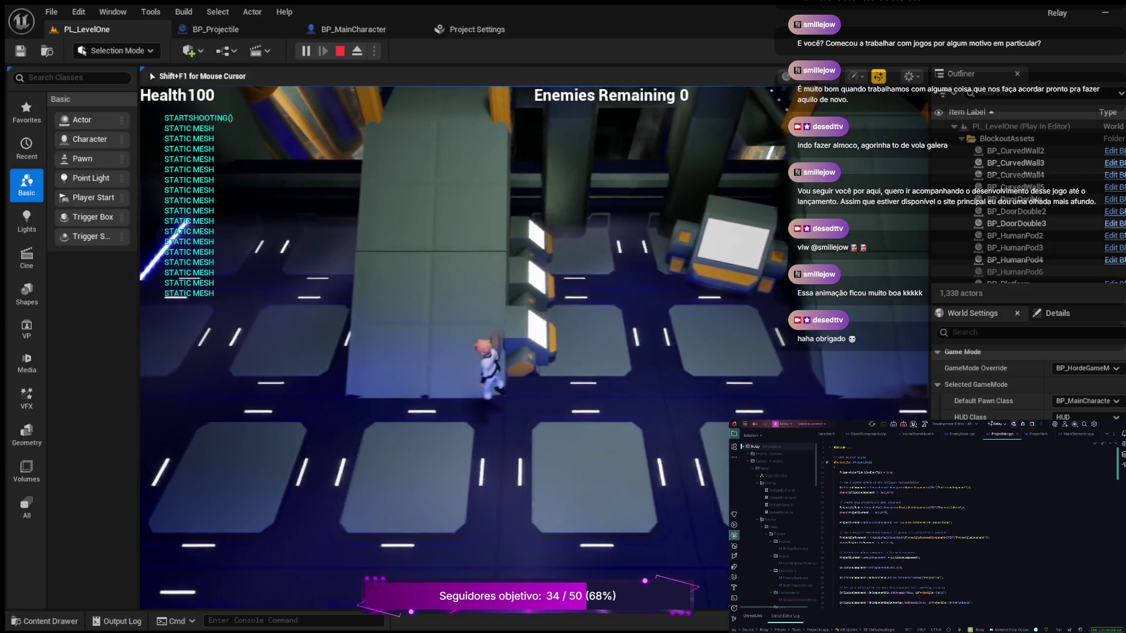
{"action": "key", "text": "w"}
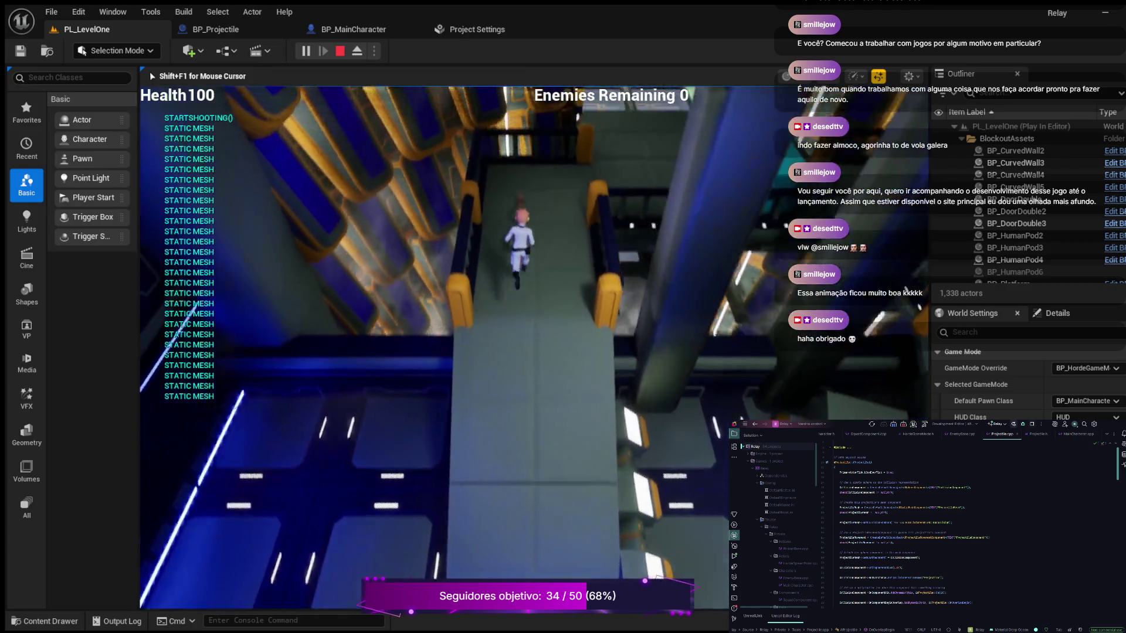
{"action": "key", "text": "w"}
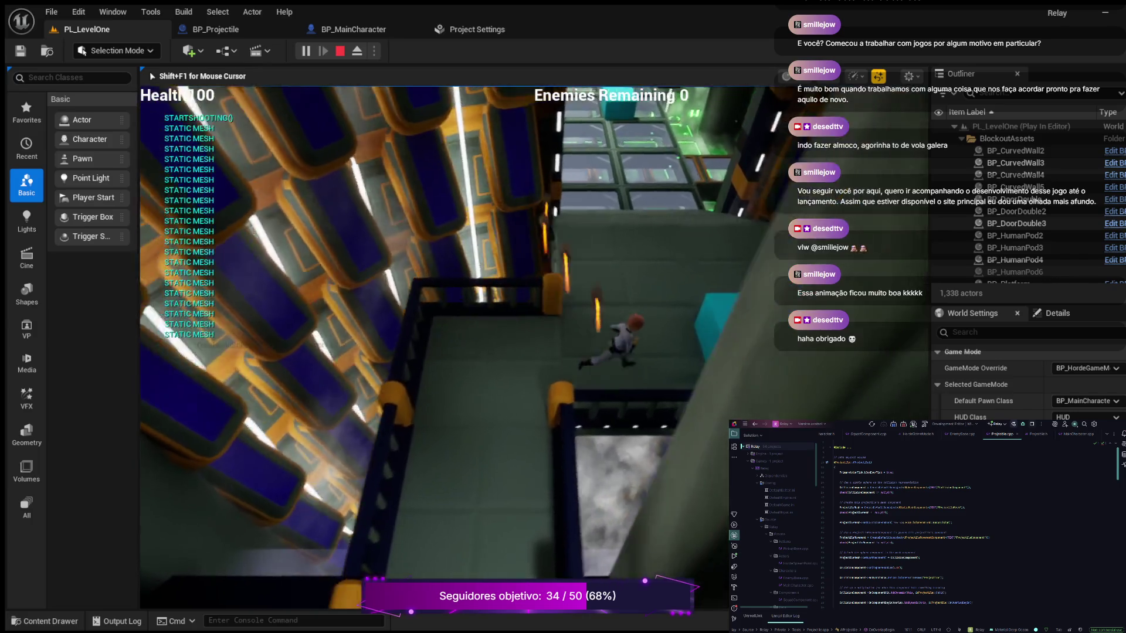
{"action": "key", "text": "w"}
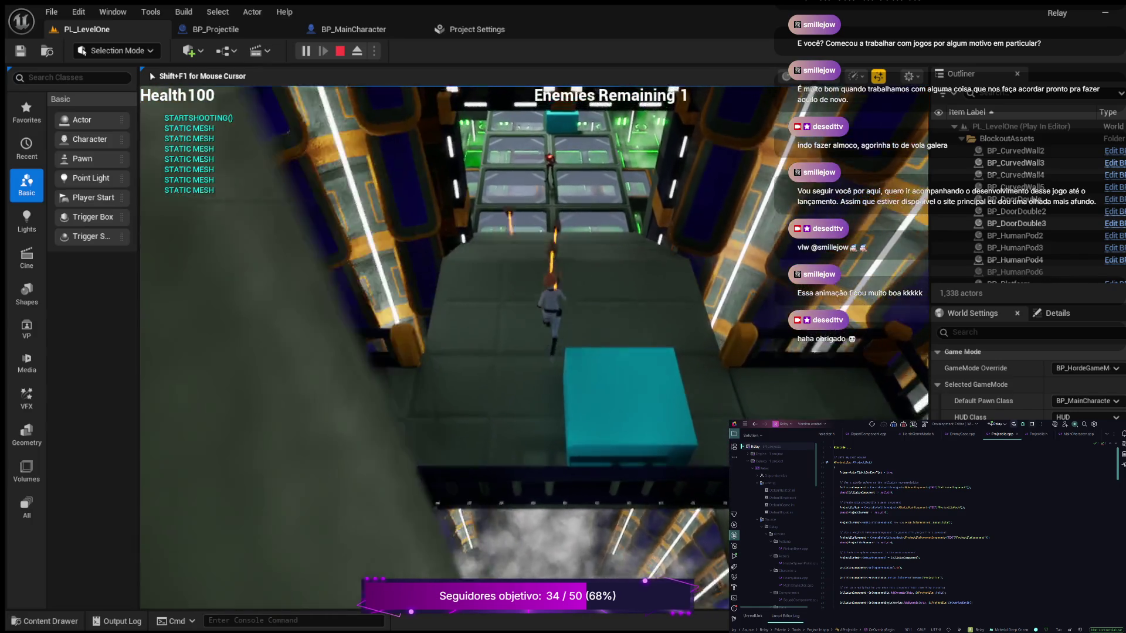
{"action": "key", "text": "a"}
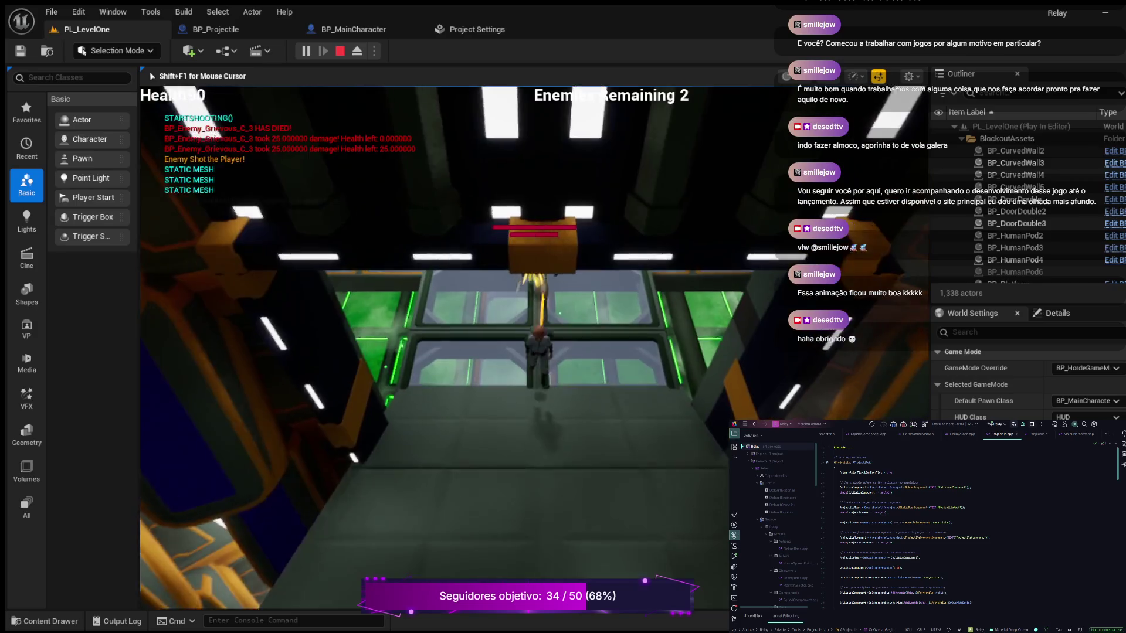
{"action": "key", "text": "w"}
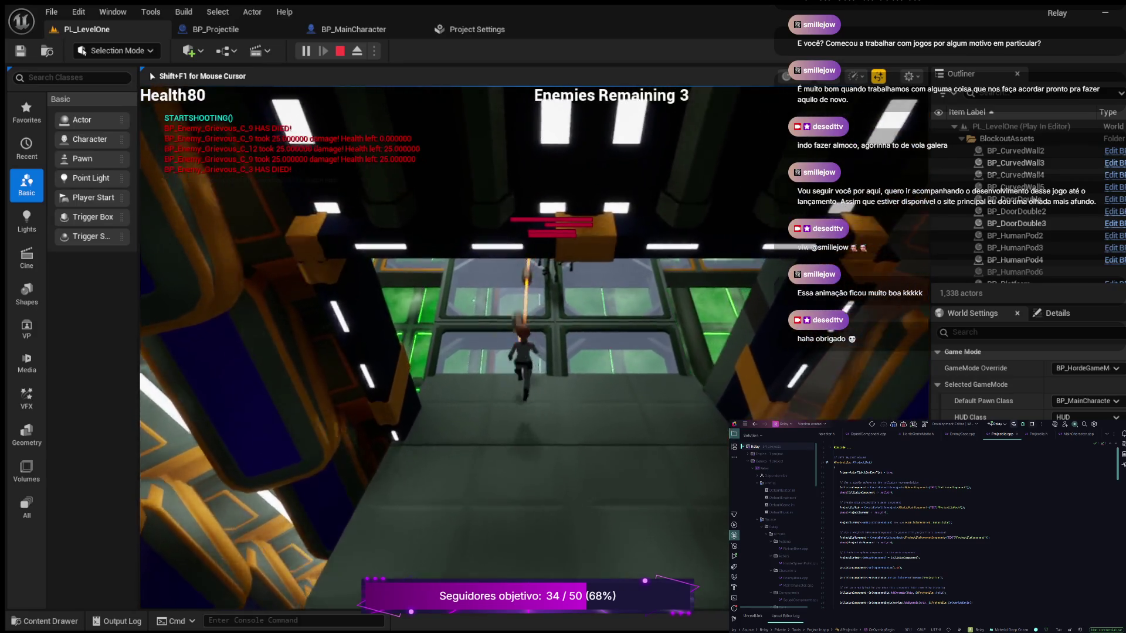
{"action": "key", "text": "w"}
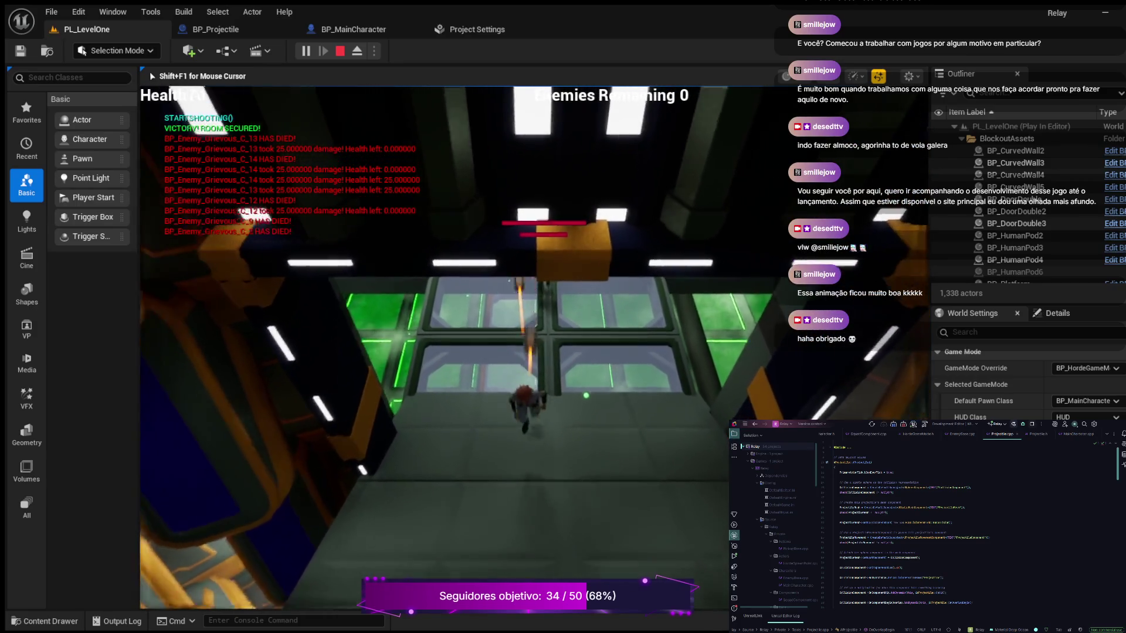
{"action": "key", "text": "w"}
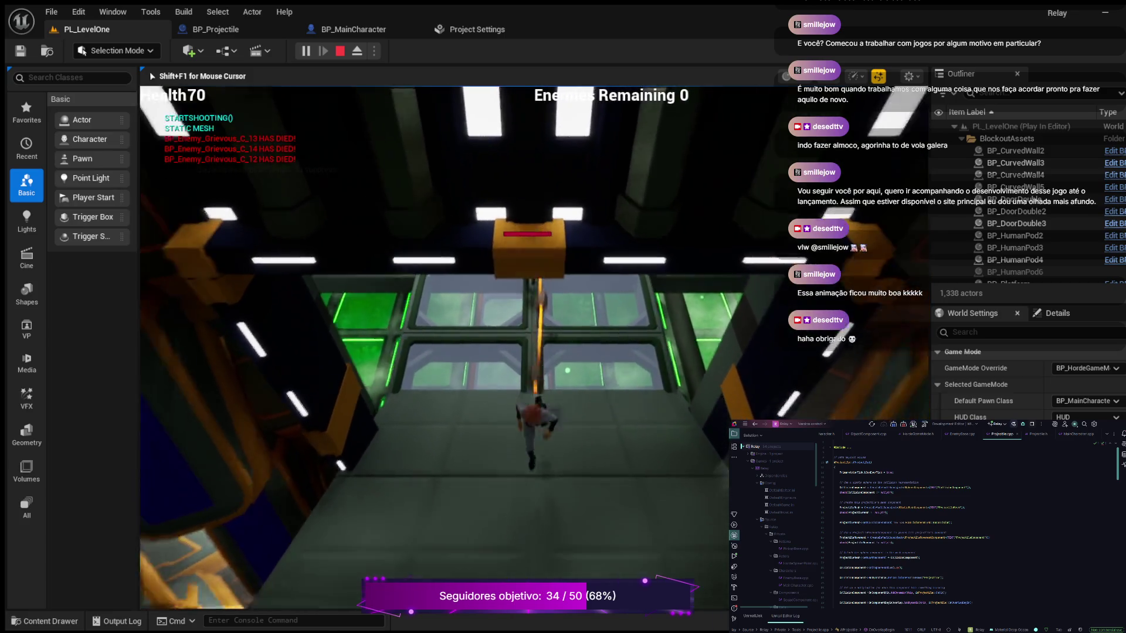
Step: Clear the next enemy room onto the green floor panels until Game Over, then stop play
{"action": "key", "text": "w"}
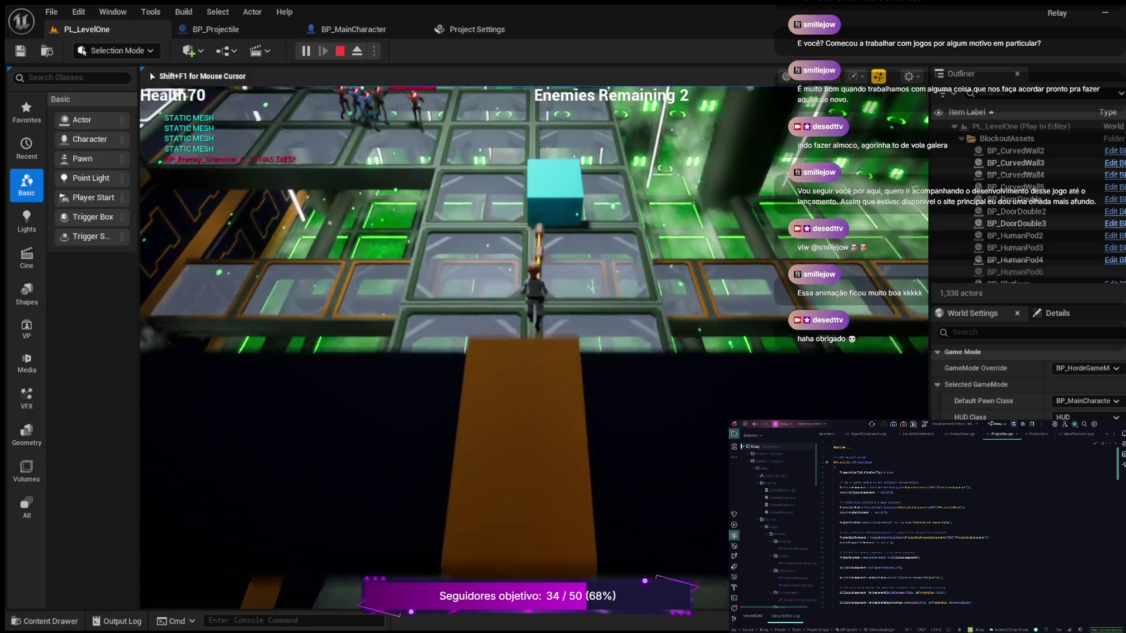
{"action": "key", "text": "s"}
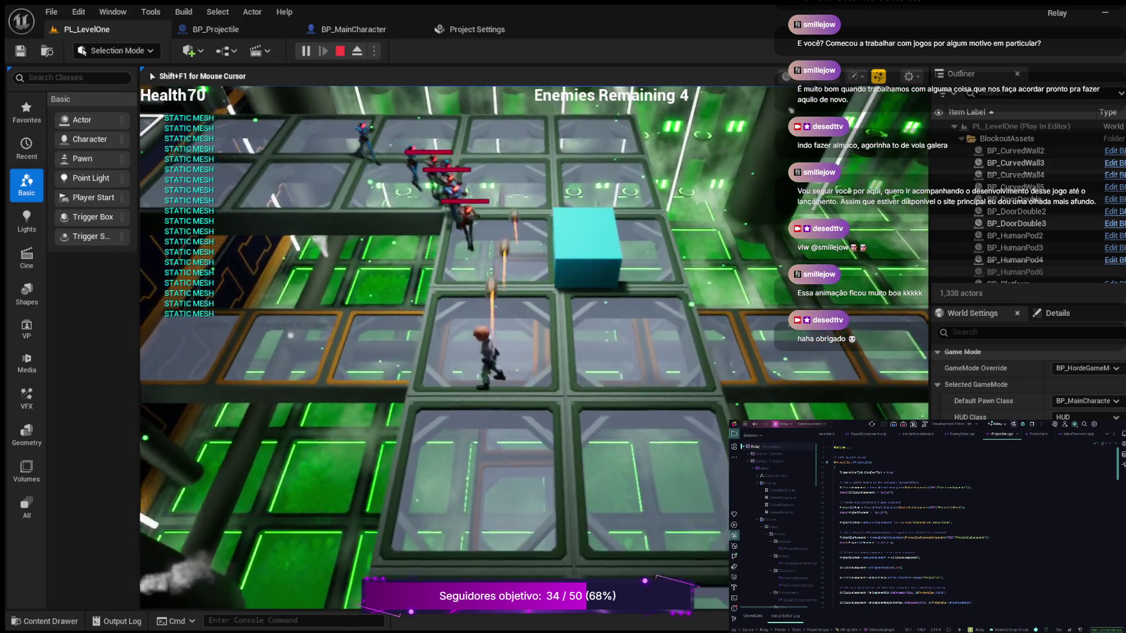
{"action": "key", "text": "s"}
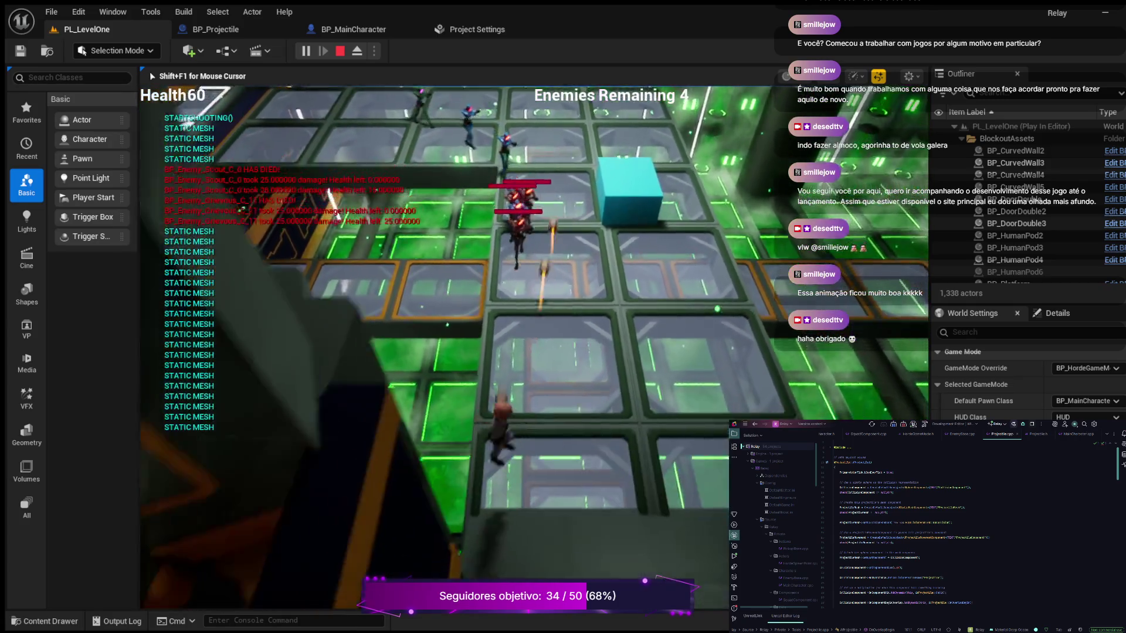
{"action": "key", "text": "w"}
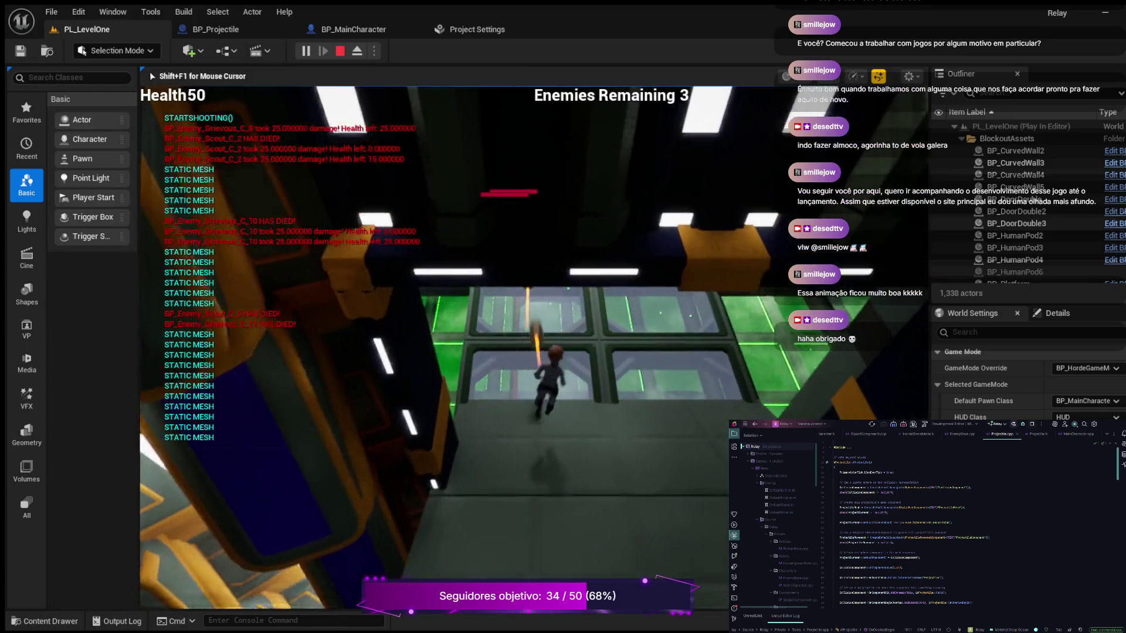
{"action": "key", "text": "w"}
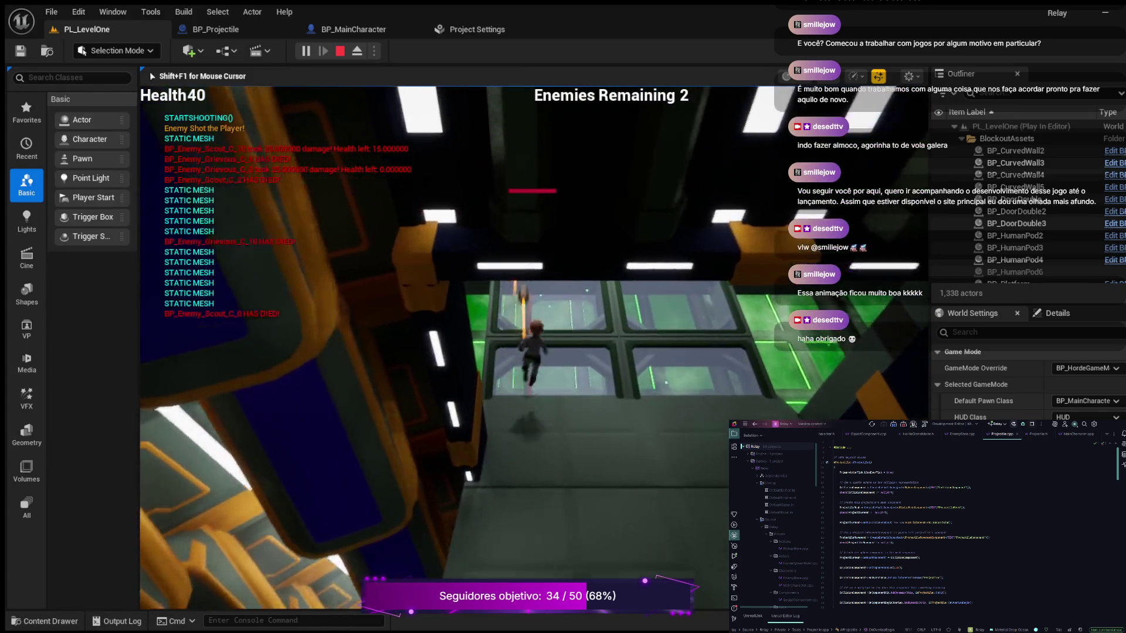
{"action": "key", "text": "w"}
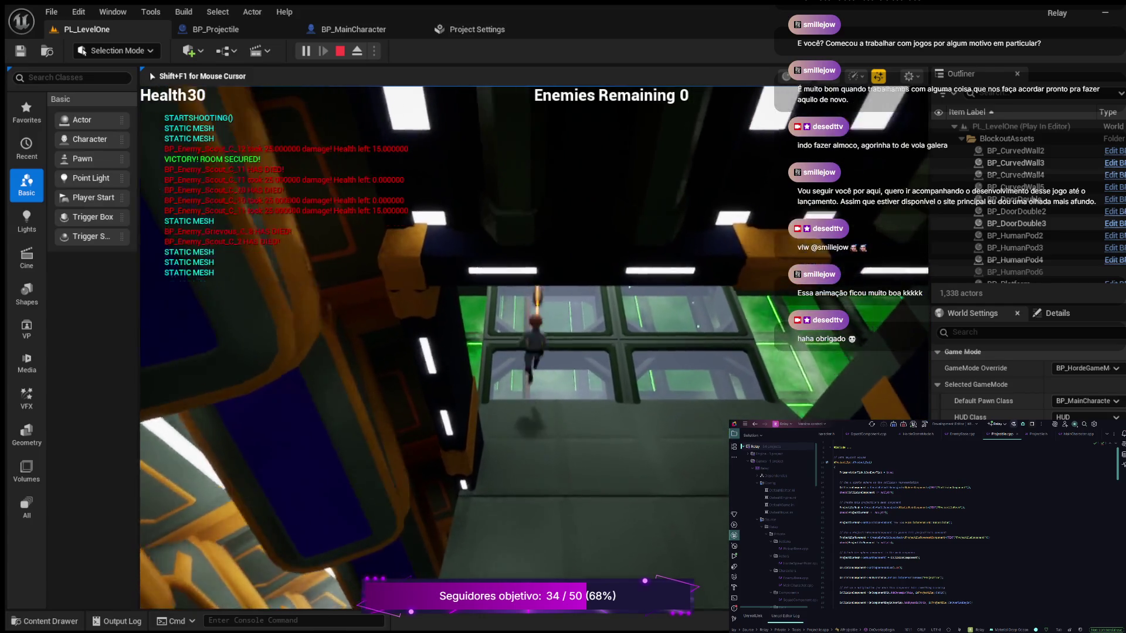
{"action": "key", "text": "w"}
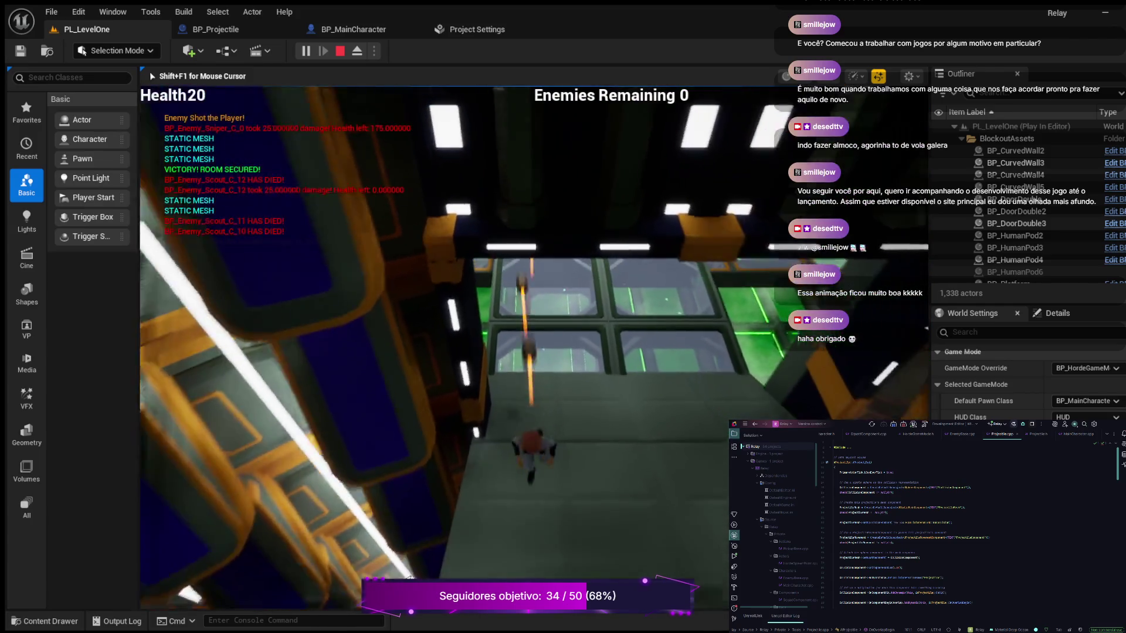
{"action": "key", "text": "w"}
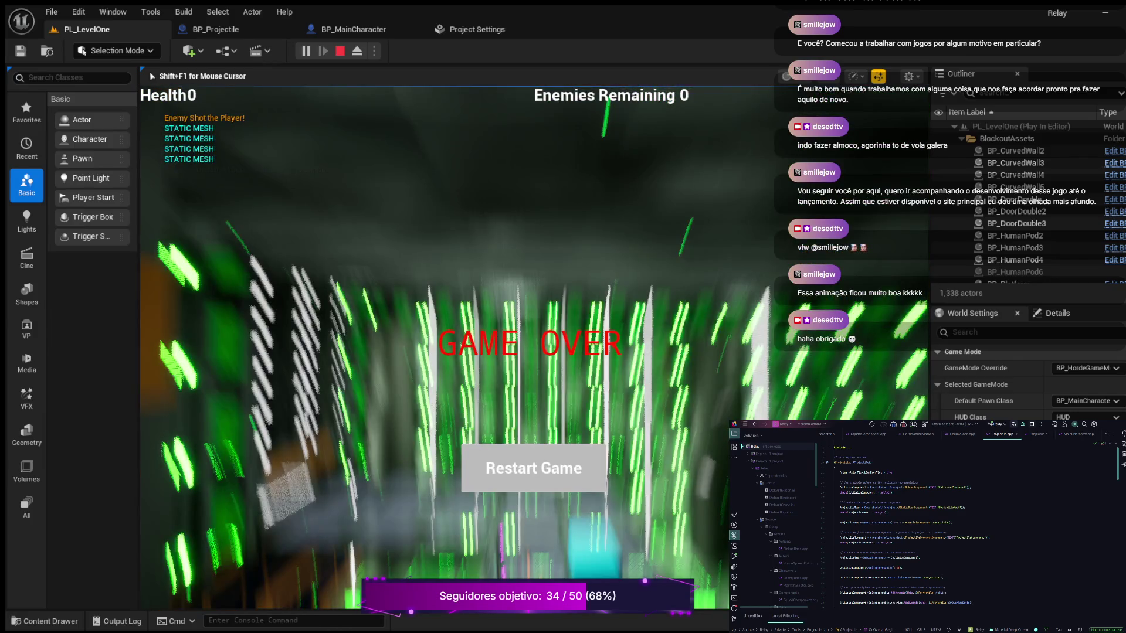
{"action": "key", "text": "Escape"}
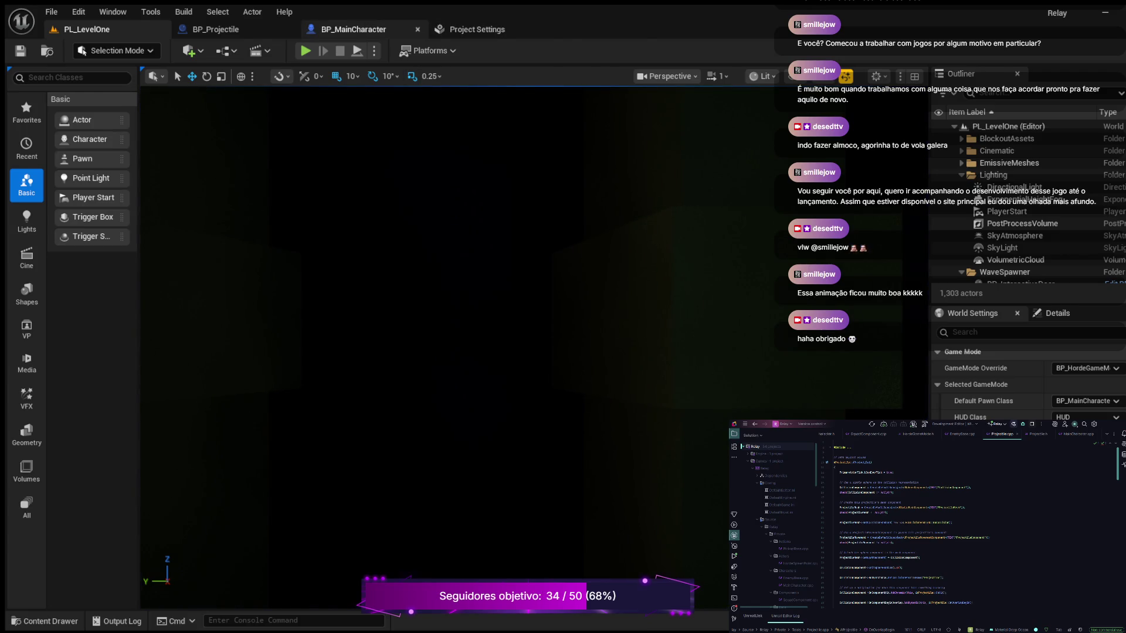
Step: In BP_Projectile, move Hit Event beside the impact event and Get Actor Location out of the way
{"action": "left_click", "coordinate": [352, 29]}
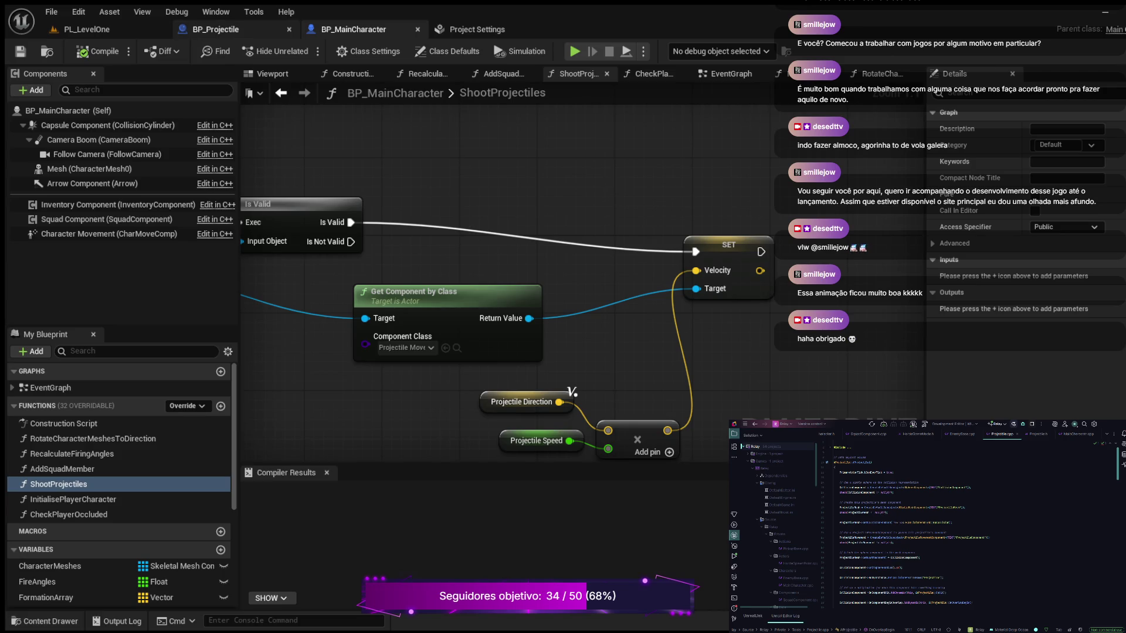
{"action": "left_click", "coordinate": [216, 30]}
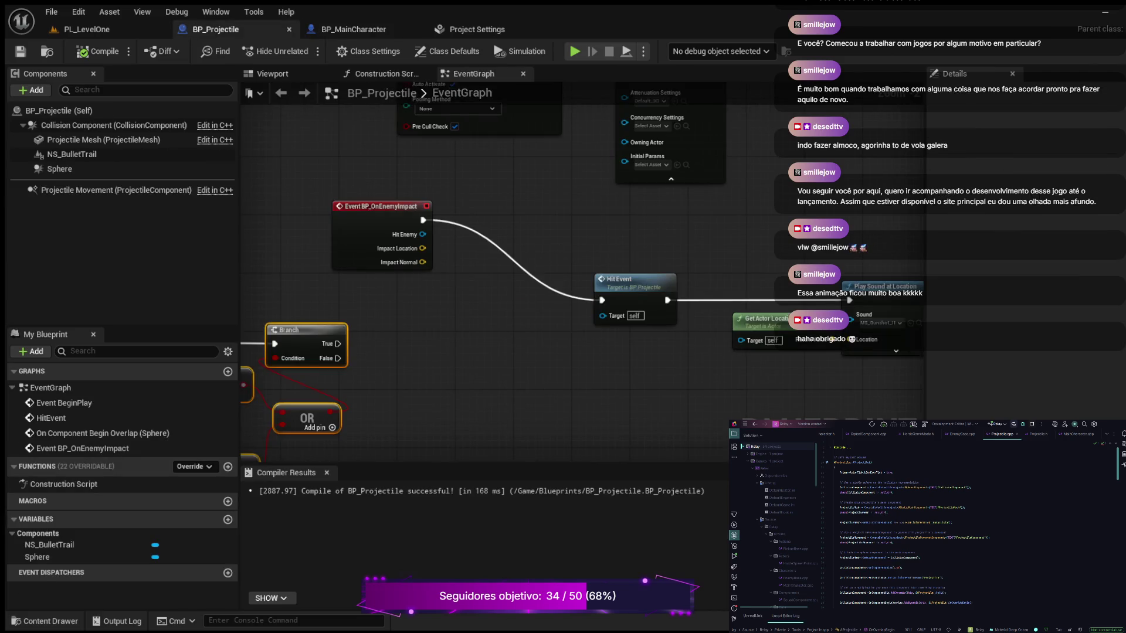
{"action": "mouse_move", "coordinate": [615, 280]}
{"action": "left_mouse_down"}
{"action": "mouse_move", "coordinate": [546, 235]}
{"action": "mouse_move", "coordinate": [527, 192]}
{"action": "left_mouse_up"}
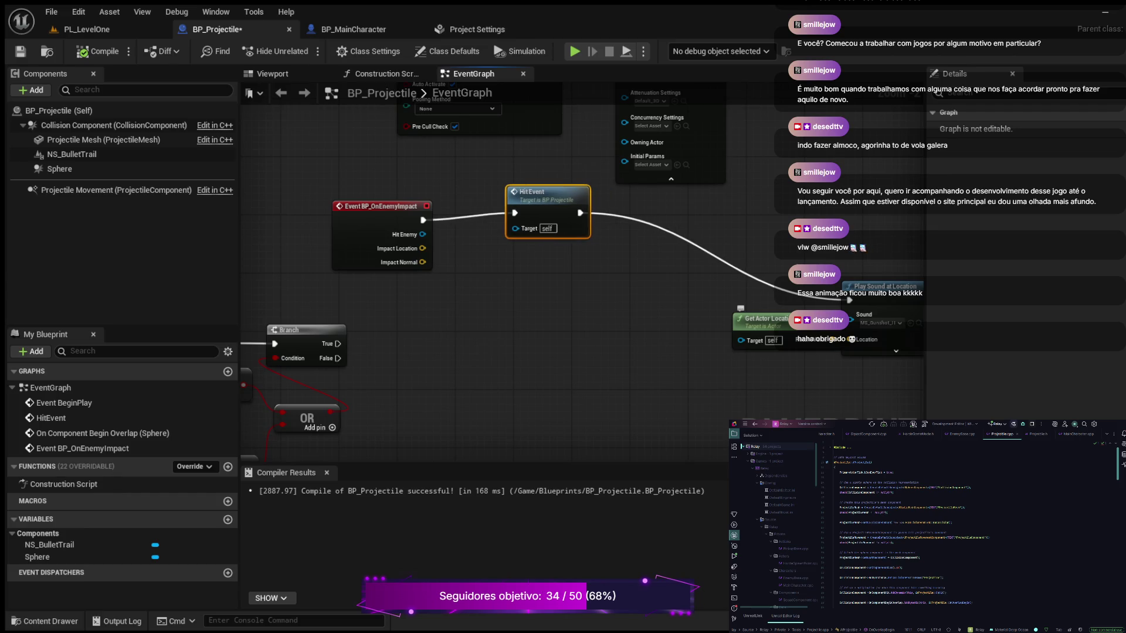
{"action": "mouse_move", "coordinate": [756, 319]}
{"action": "left_mouse_down"}
{"action": "mouse_move", "coordinate": [639, 331]}
{"action": "mouse_move", "coordinate": [615, 365]}
{"action": "left_mouse_up"}
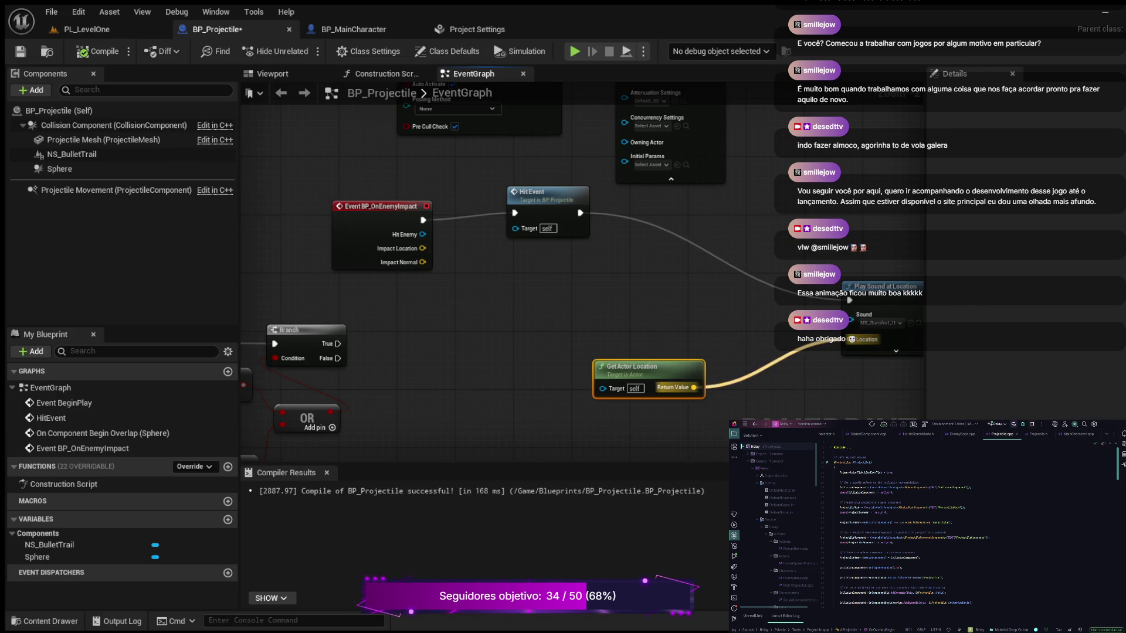
Step: Feed Impact Location into Play Sound at Location instead of Get Actor Location, recompile, and return to PL_LevelOne
{"action": "left_click", "coordinate": [693, 387], "text": "alt"}
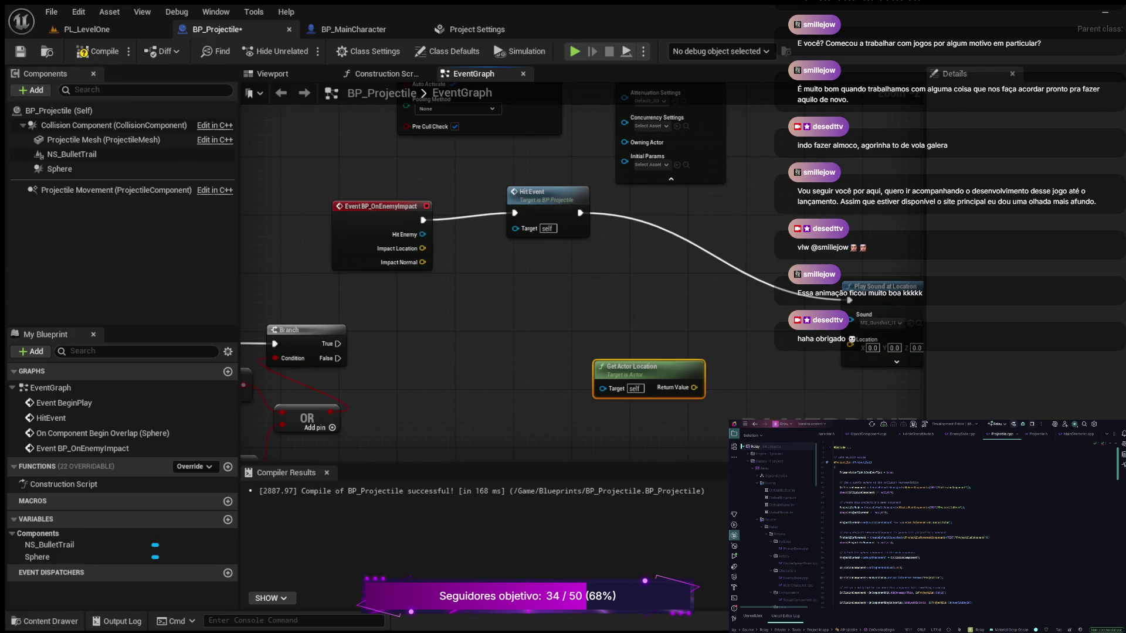
{"action": "mouse_move", "coordinate": [422, 248]}
{"action": "left_mouse_down"}
{"action": "mouse_move", "coordinate": [496, 252]}
{"action": "mouse_move", "coordinate": [610, 287]}
{"action": "mouse_move", "coordinate": [804, 319]}
{"action": "mouse_move", "coordinate": [849, 340]}
{"action": "left_mouse_up"}
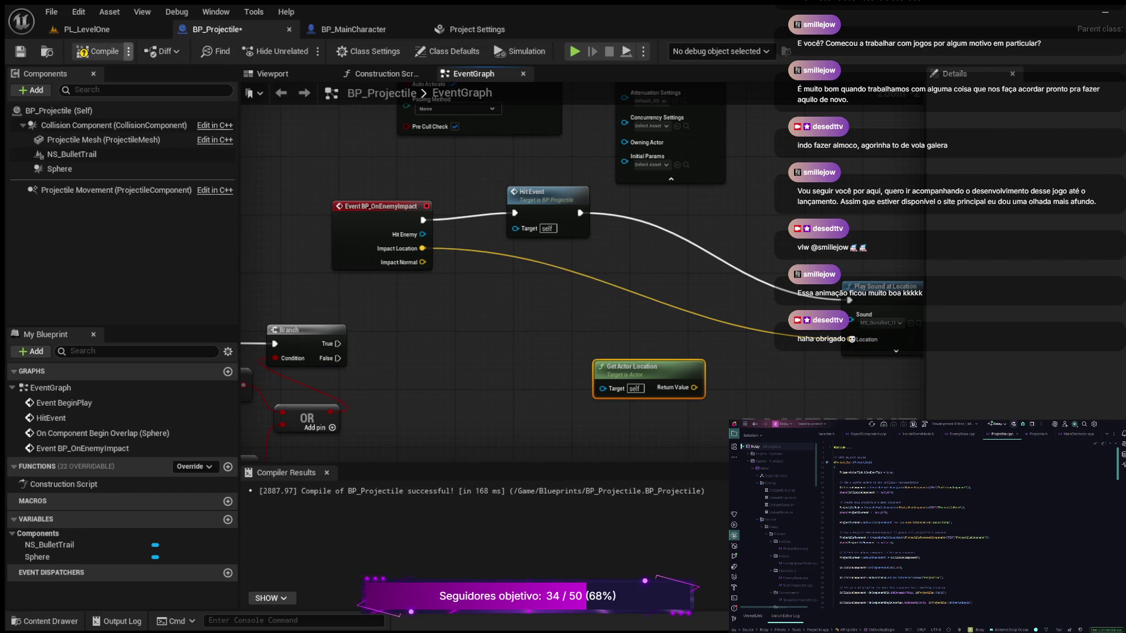
{"action": "left_click", "coordinate": [97, 51]}
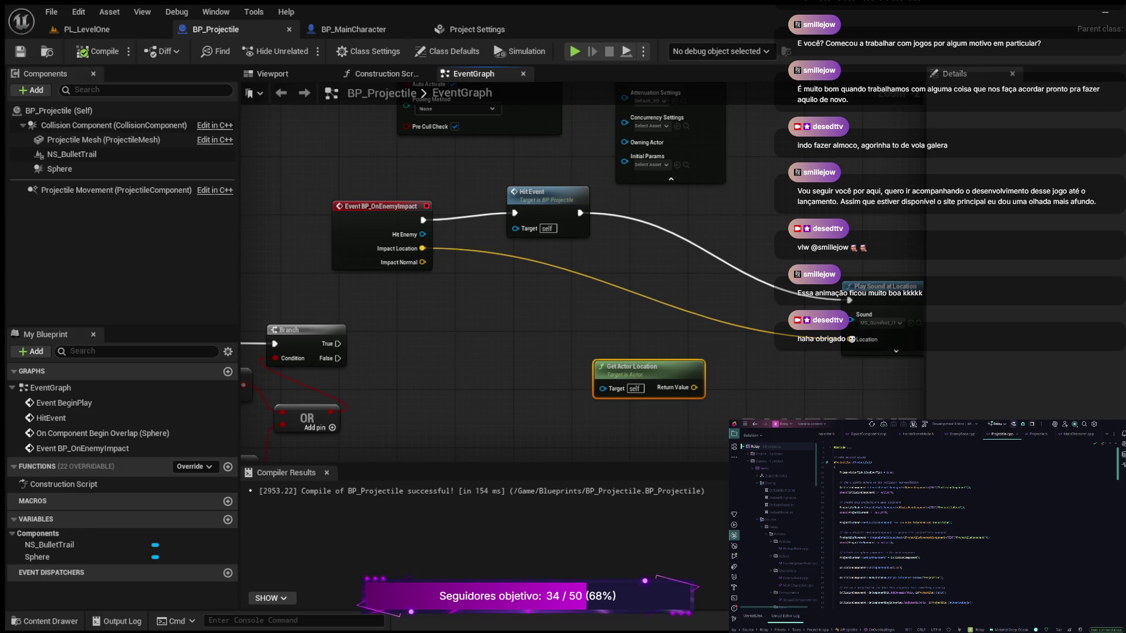
{"action": "left_click", "coordinate": [87, 30]}
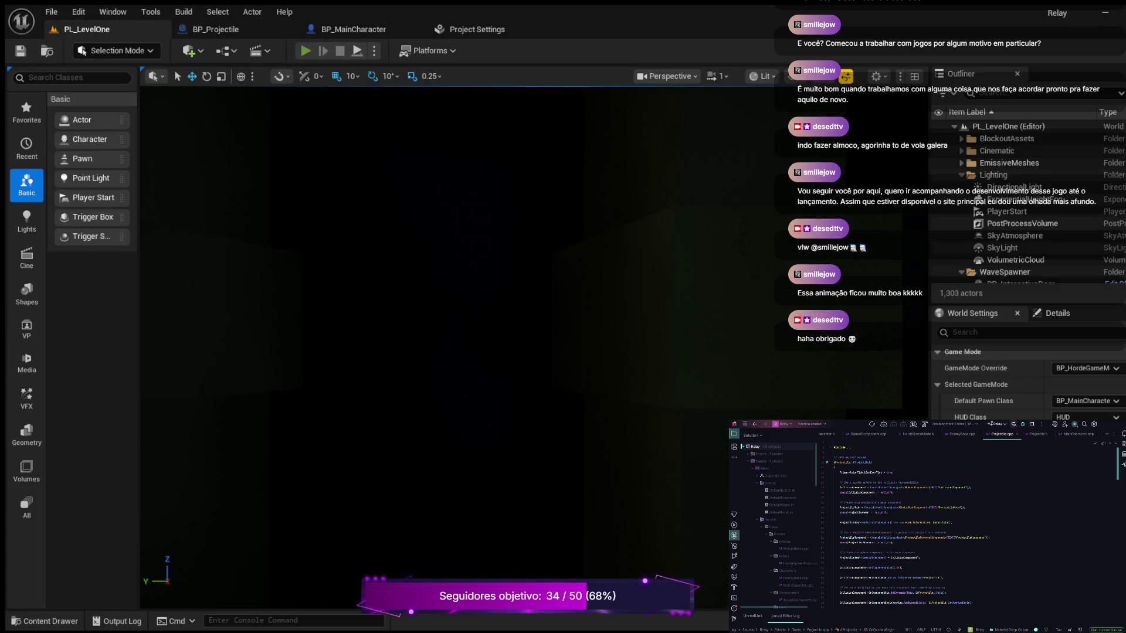
Step: Start a Play-In-Editor session from the game's main menu and run forward up the ramp
{"action": "key", "text": "alt+p"}
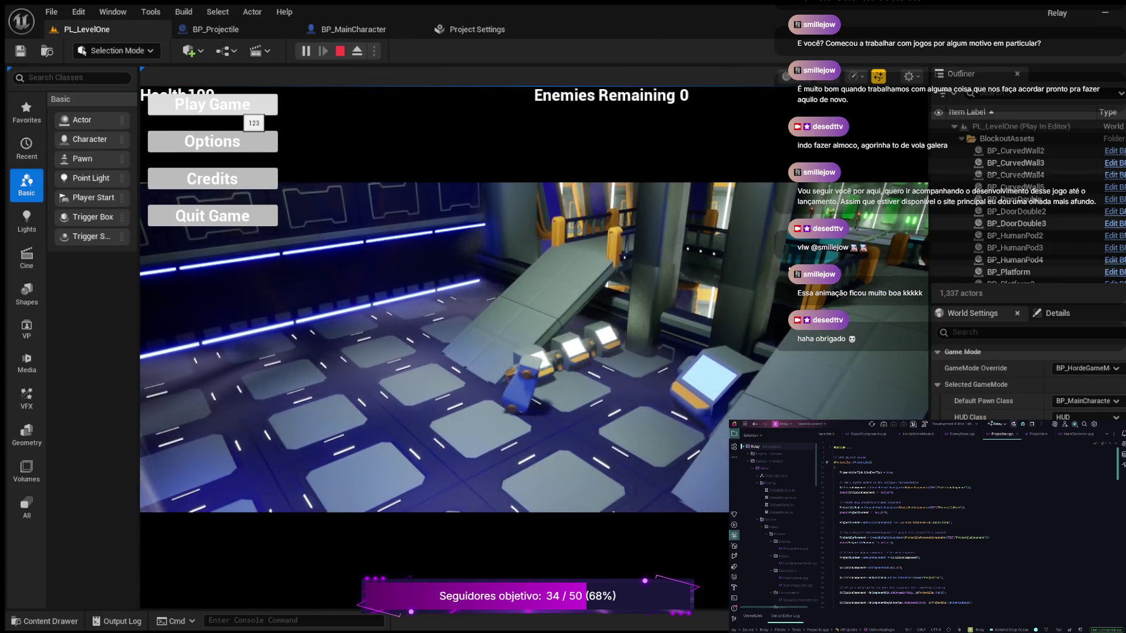
{"action": "left_click", "coordinate": [212, 105]}
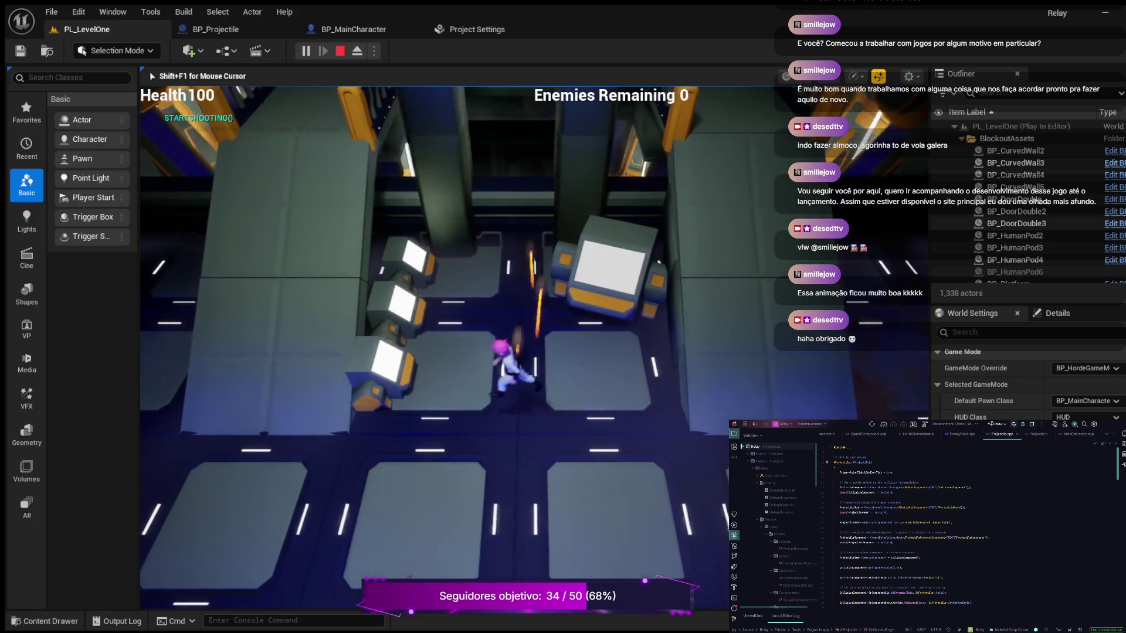
{"action": "key", "text": "w"}
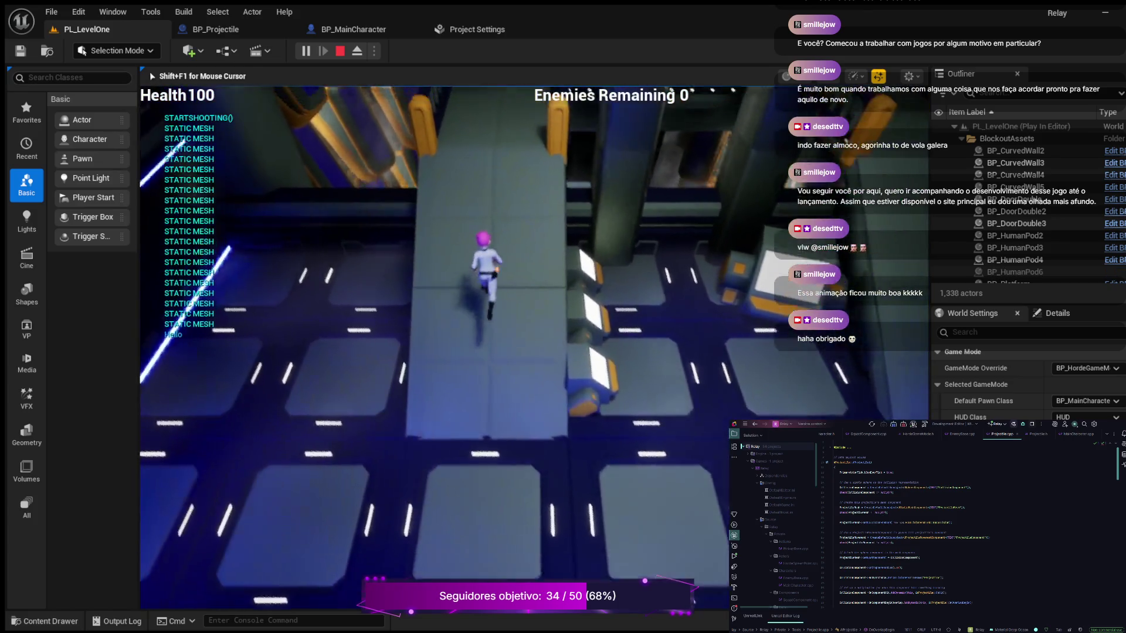
{"action": "key", "text": "w"}
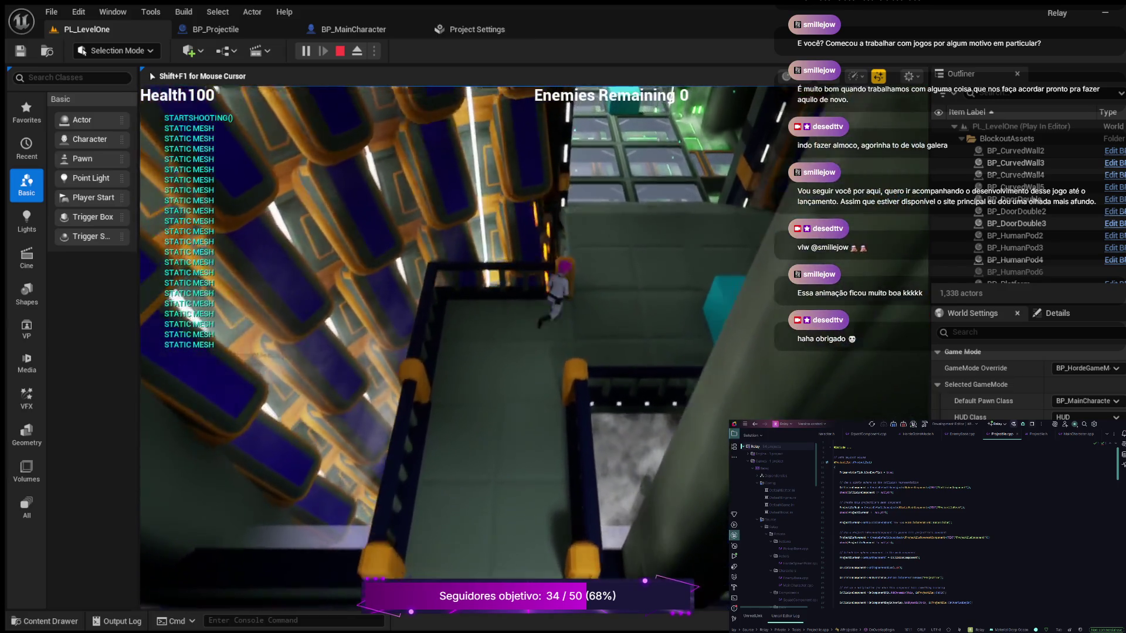
{"action": "key", "text": "w"}
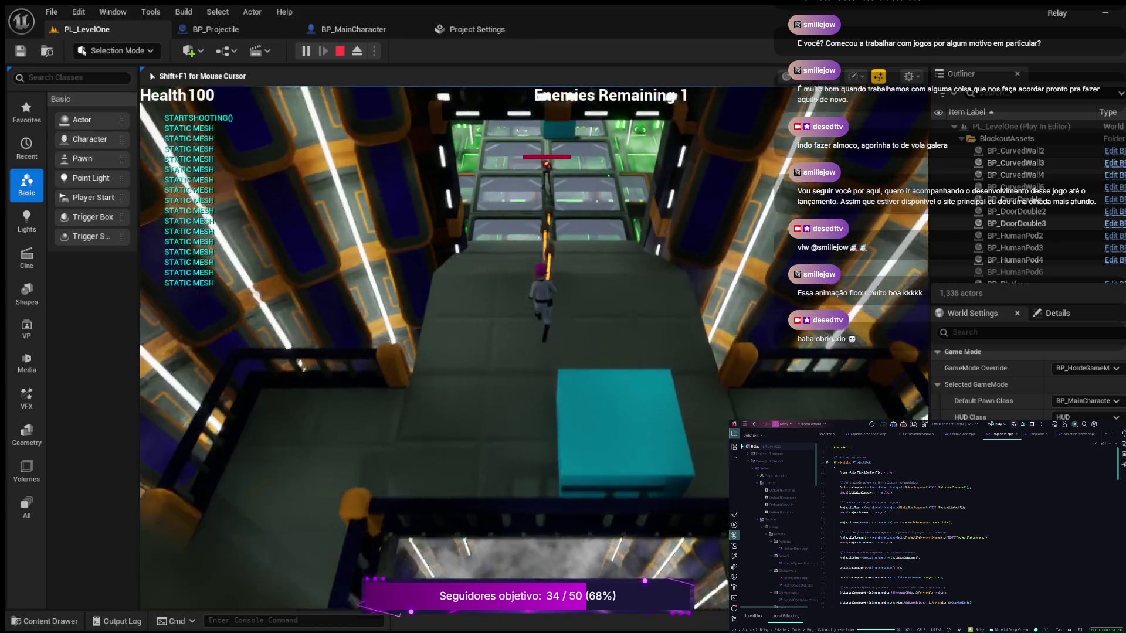
{"action": "key", "text": "w"}
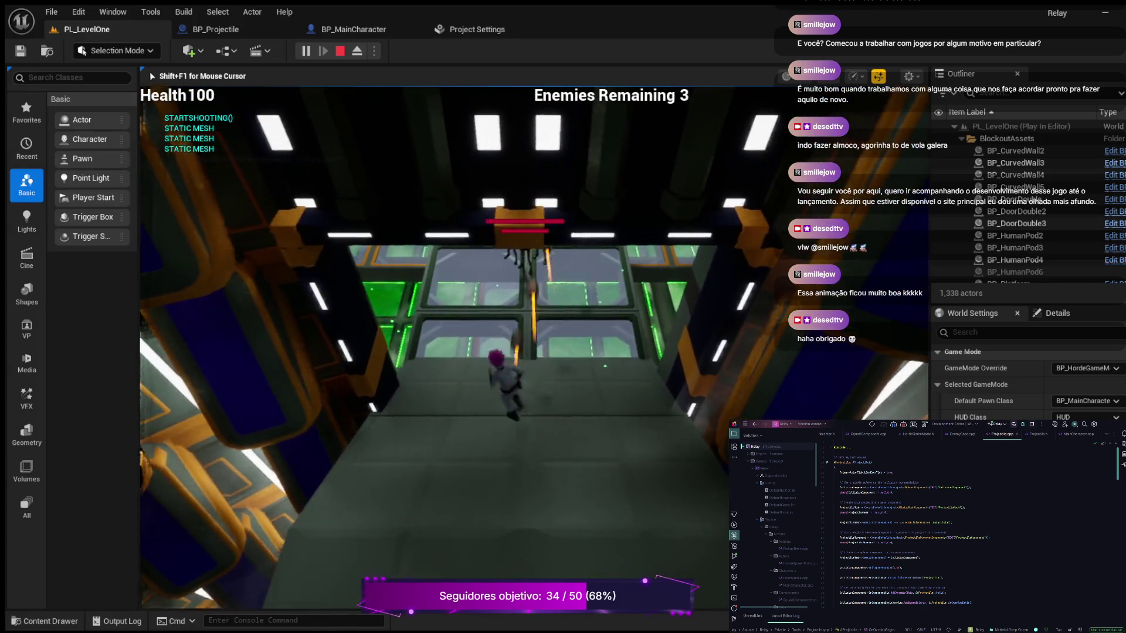
Step: Push through the corridor, enemy room and green room shooting enemies, then onto the glass floor
{"action": "key", "text": "w"}
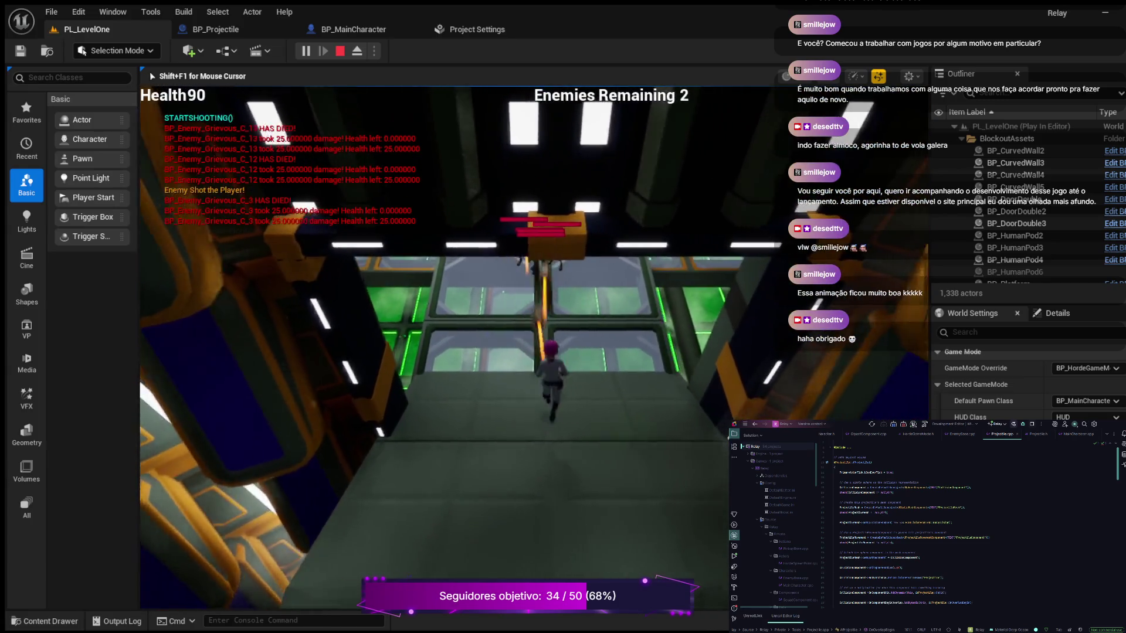
{"action": "key", "text": "w"}
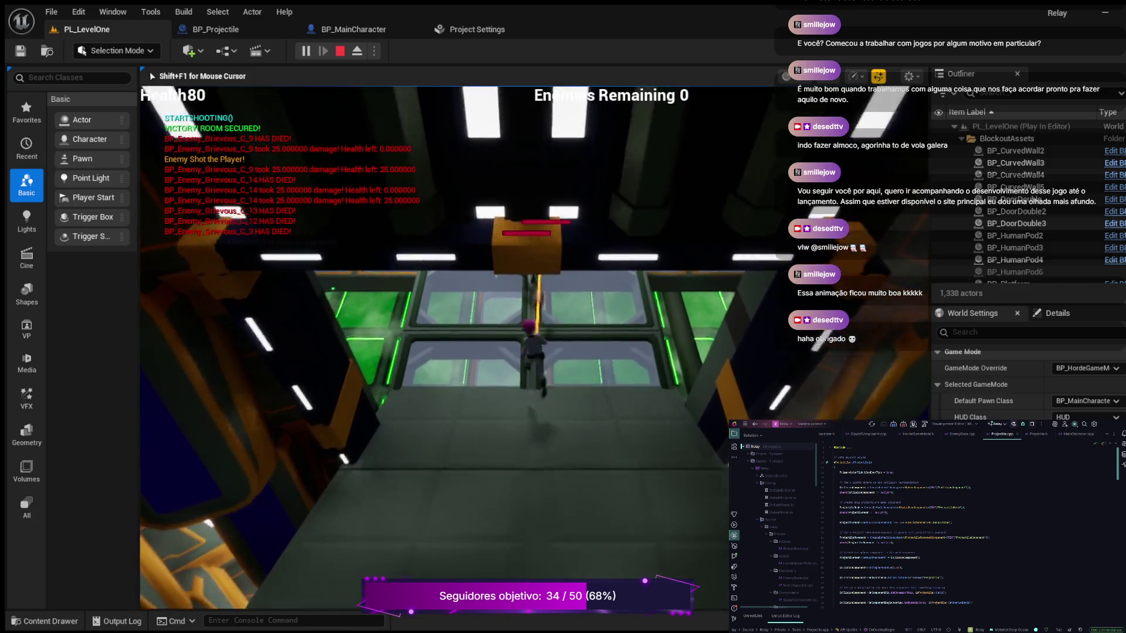
{"action": "key", "text": "w"}
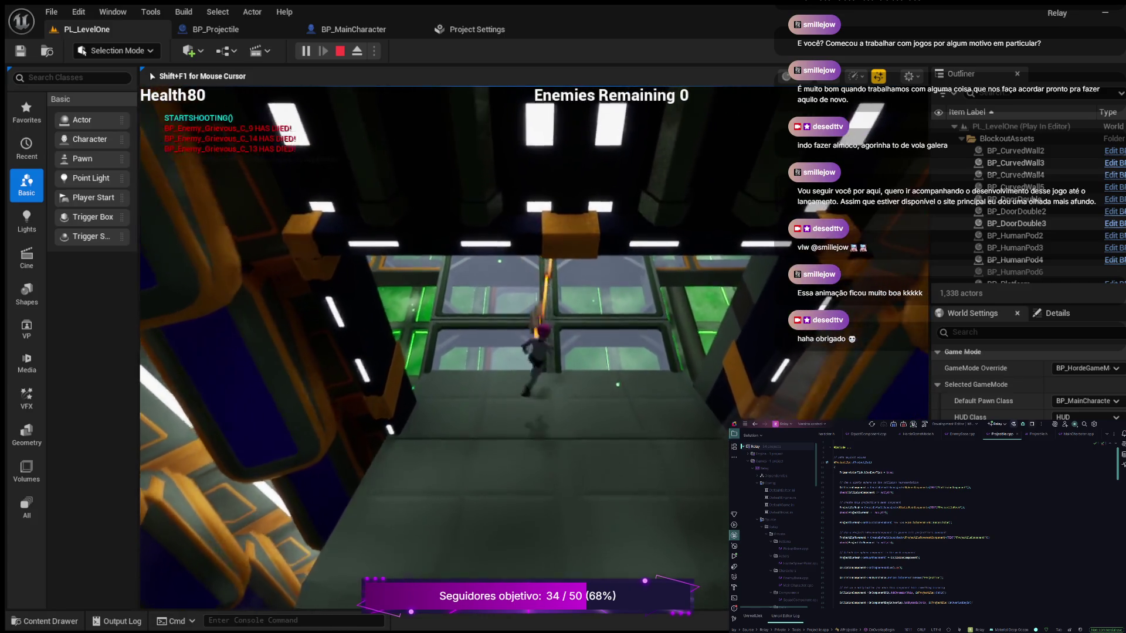
{"action": "key", "text": "w"}
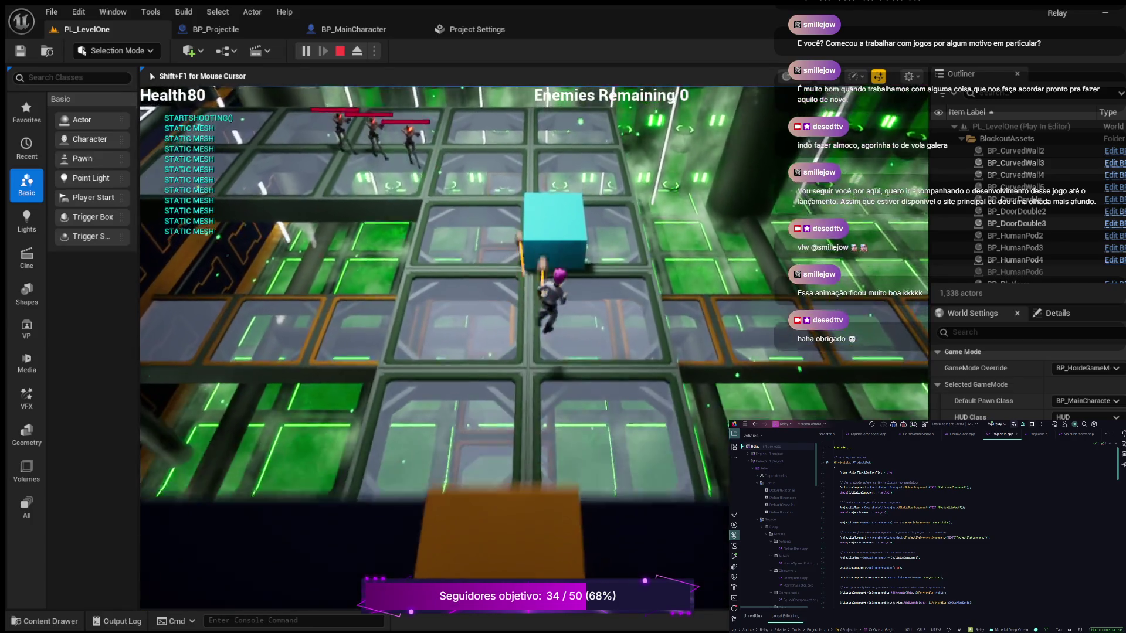
{"action": "key", "text": "s"}
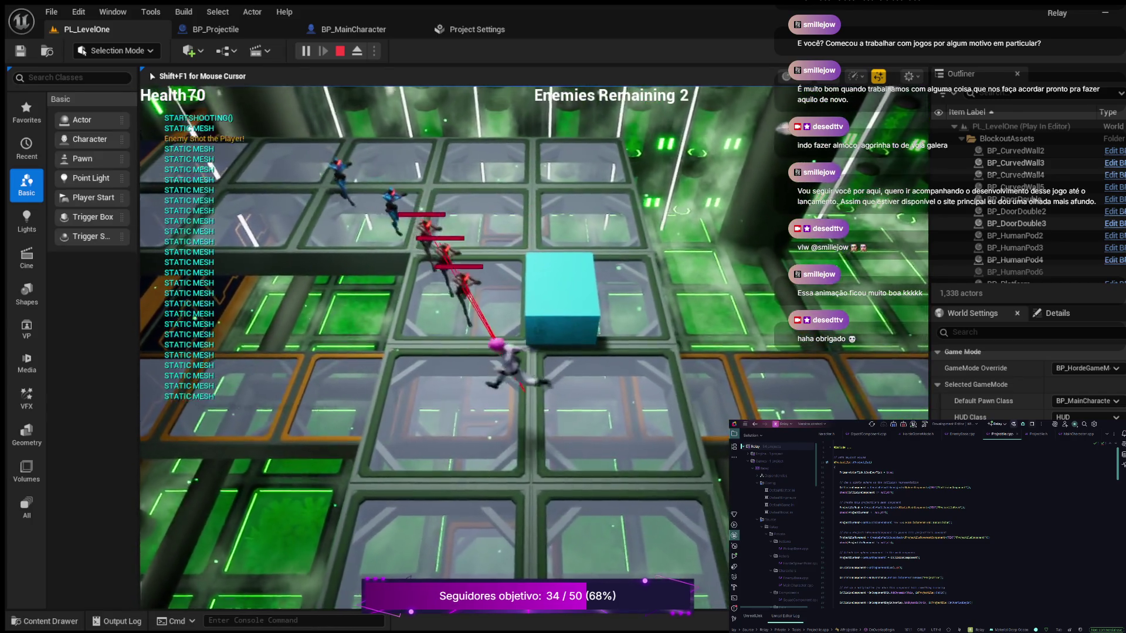
{"action": "key", "text": "w"}
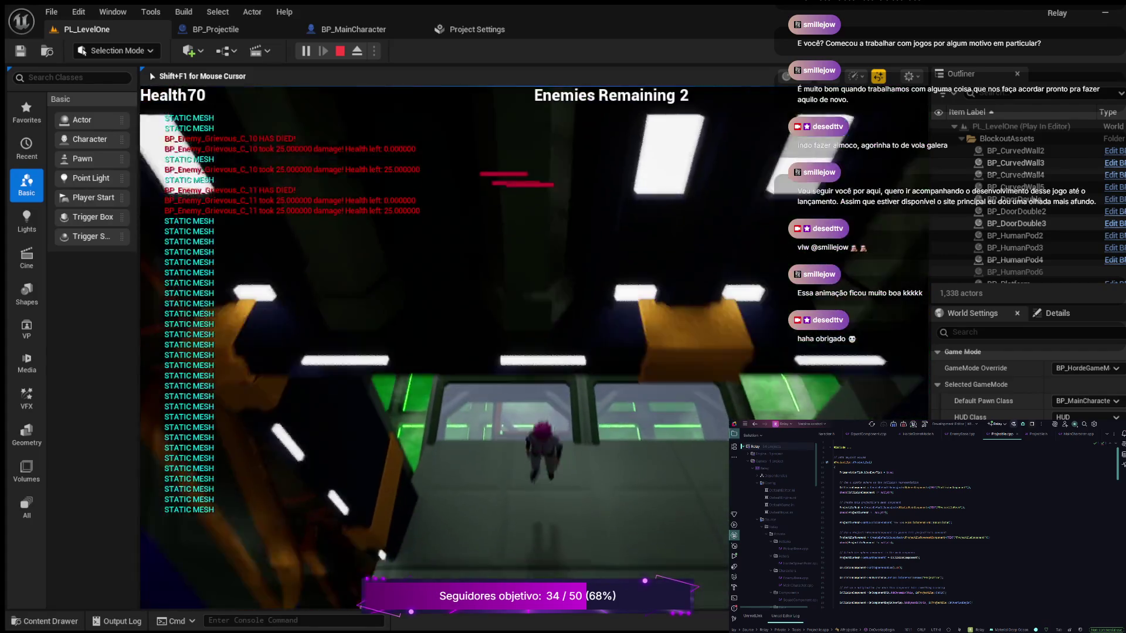
{"action": "key", "text": "w"}
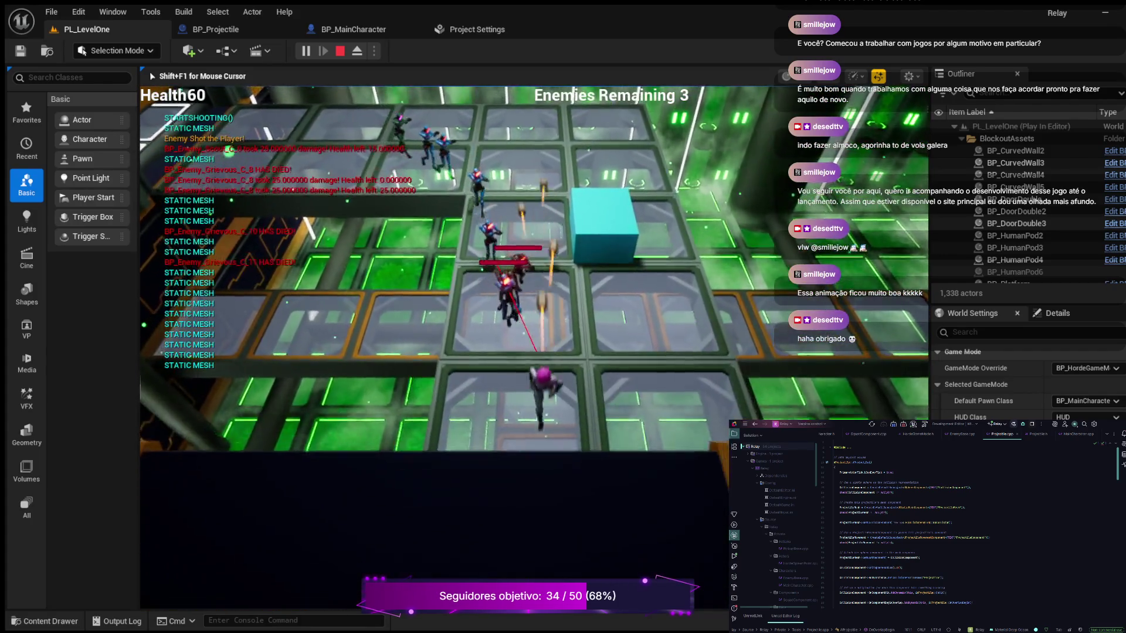
{"action": "key", "text": "w"}
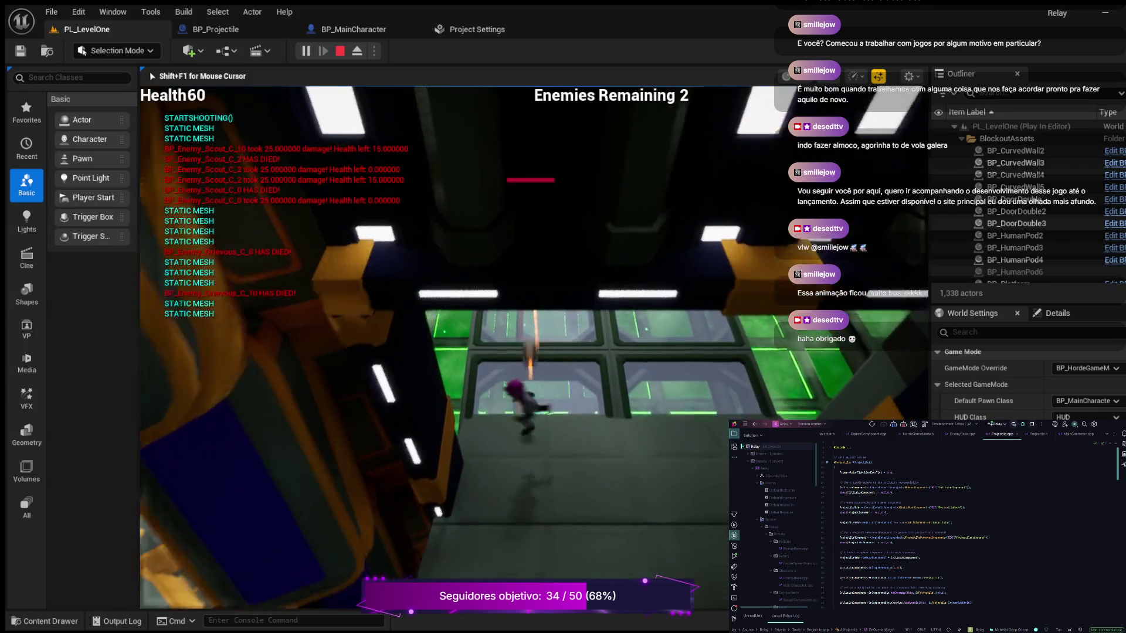
{"action": "key", "text": "w"}
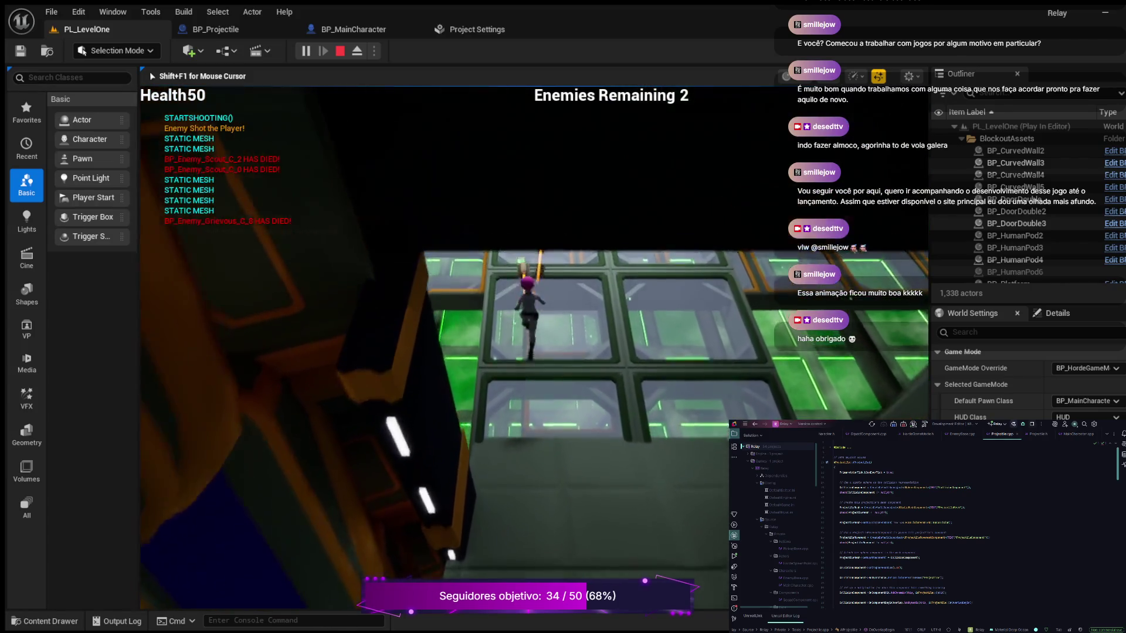
{"action": "key", "text": "w"}
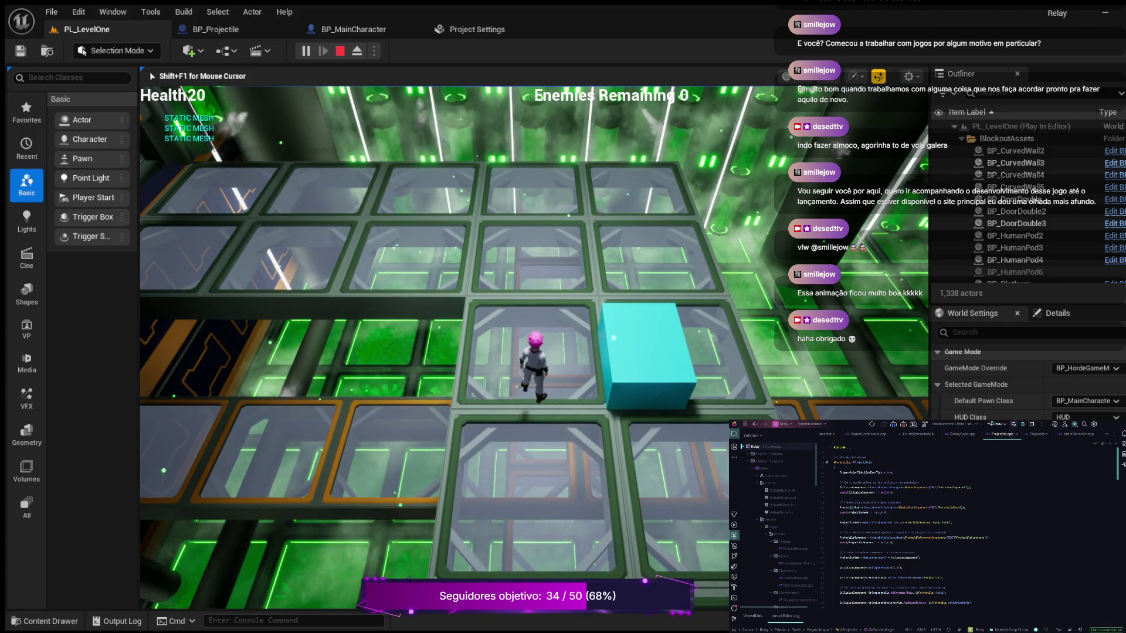
Step: End the PL_LevelOne play-test with Esc and return to the editor
{"action": "key", "text": "Escape"}
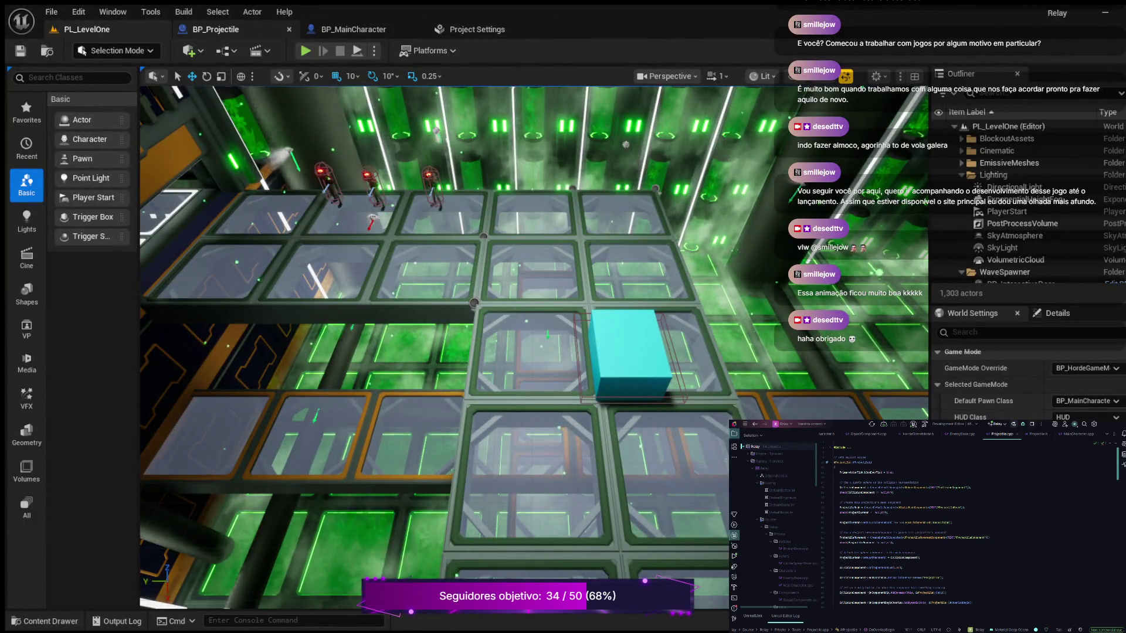
Step: In BP_Projectile, place Play Sound at Location beside Hit Event and select the OnEnemyImpact, Hit Event and sound nodes
{"action": "left_click", "coordinate": [216, 29]}
{"action": "scroll", "coordinate": [570, 255], "scroll_direction": "up", "scroll_amount": 4}
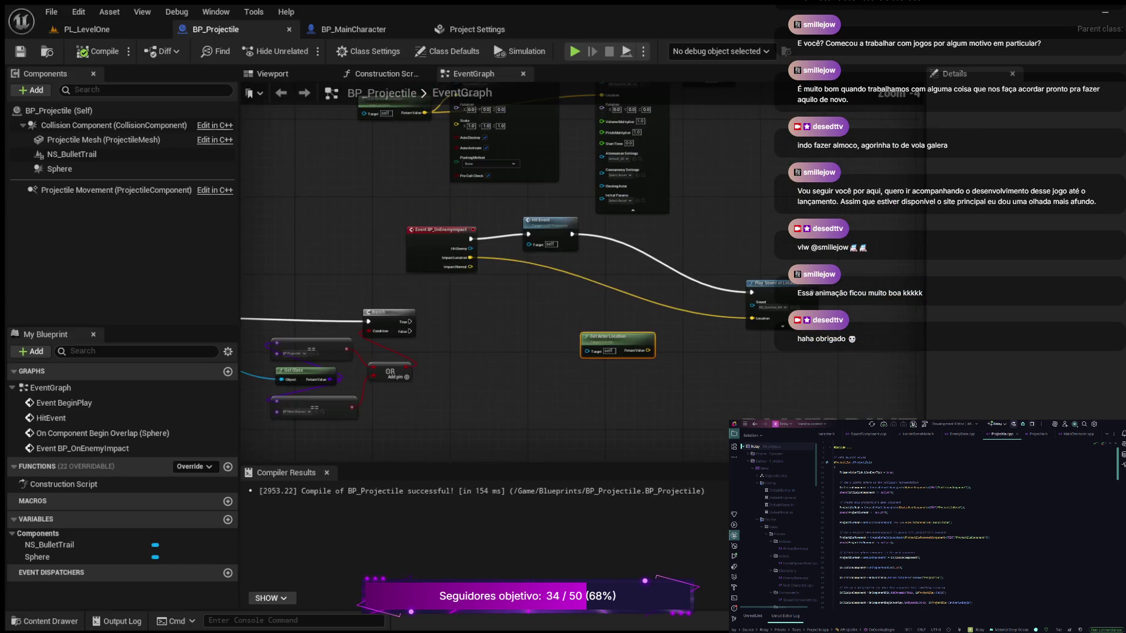
{"action": "left_click_drag", "start_coordinate": [570, 255], "coordinate": [681, 319]}
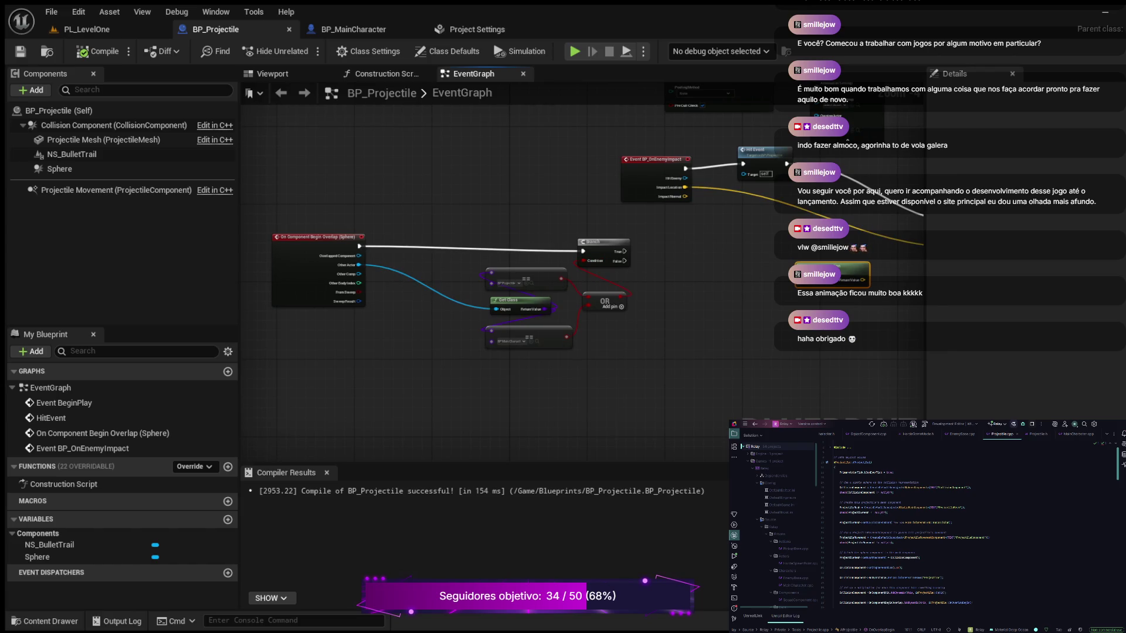
{"action": "scroll", "coordinate": [489, 350], "scroll_direction": "down", "scroll_amount": 5}
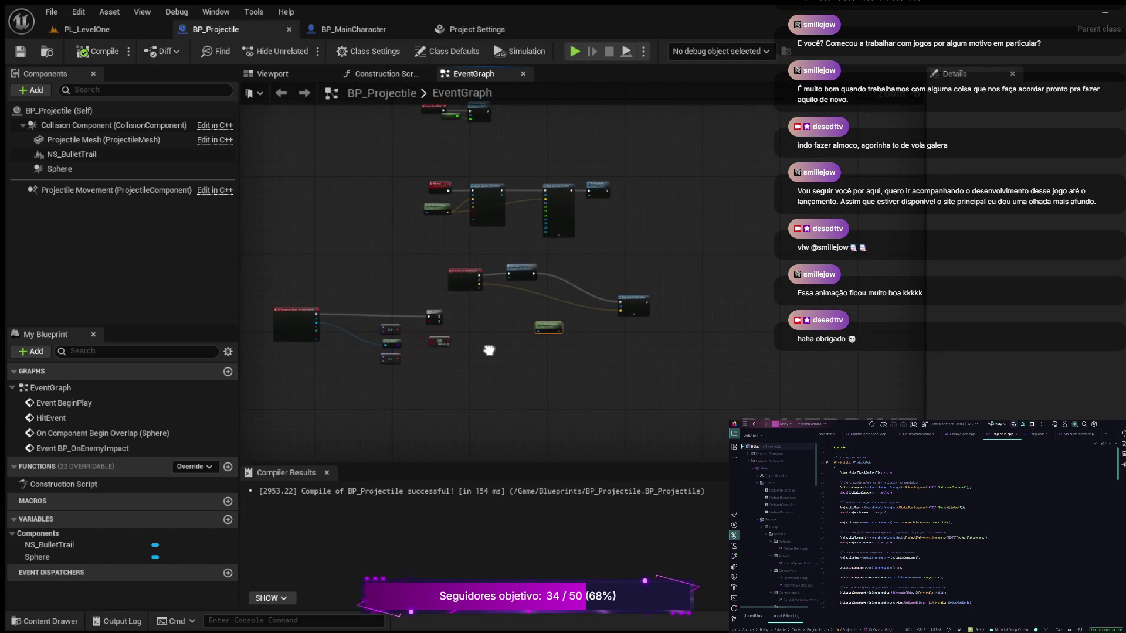
{"action": "left_click_drag", "start_coordinate": [631, 300], "coordinate": [566, 272]}
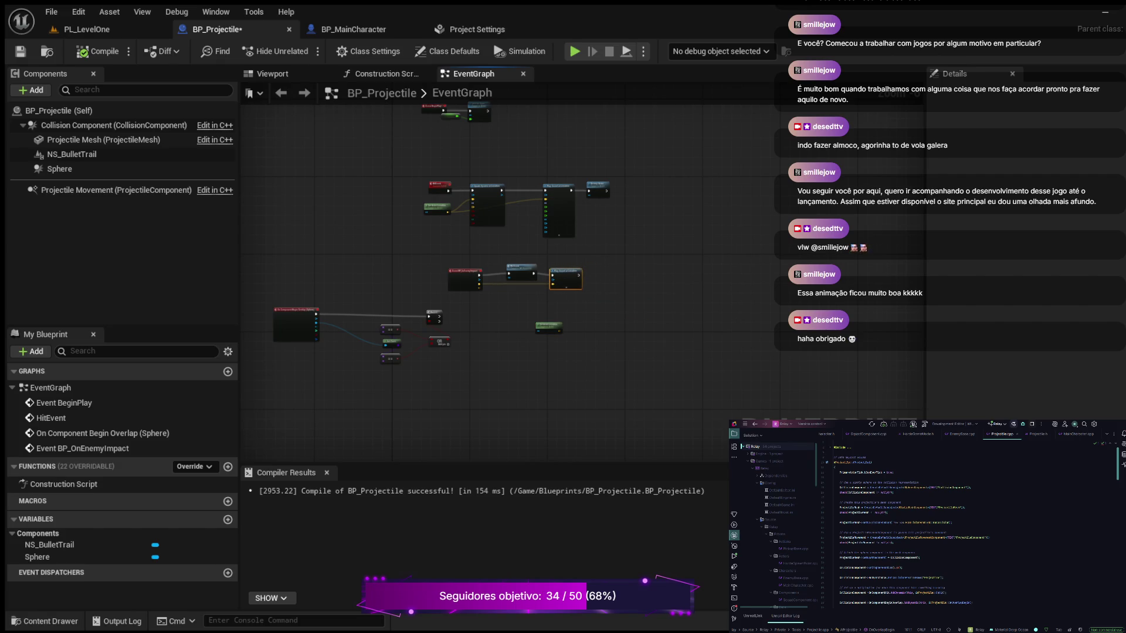
{"action": "scroll", "coordinate": [598, 356], "scroll_direction": "up", "scroll_amount": 3}
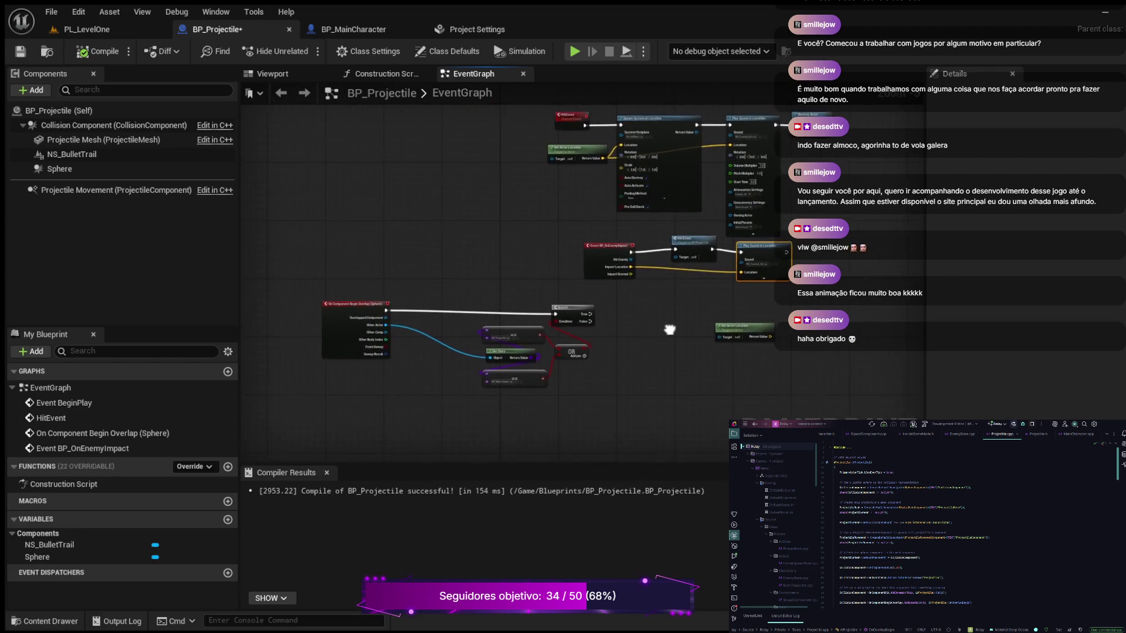
{"action": "left_click_drag", "start_coordinate": [616, 407], "coordinate": [659, 352]}
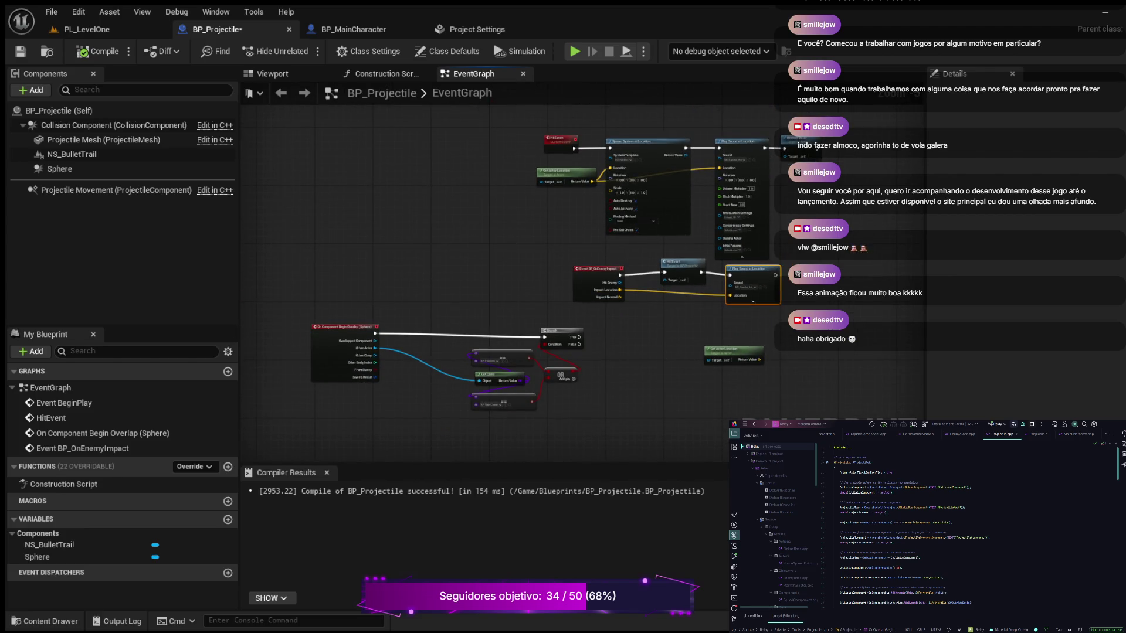
{"action": "left_click_drag", "start_coordinate": [558, 260], "coordinate": [752, 308]}
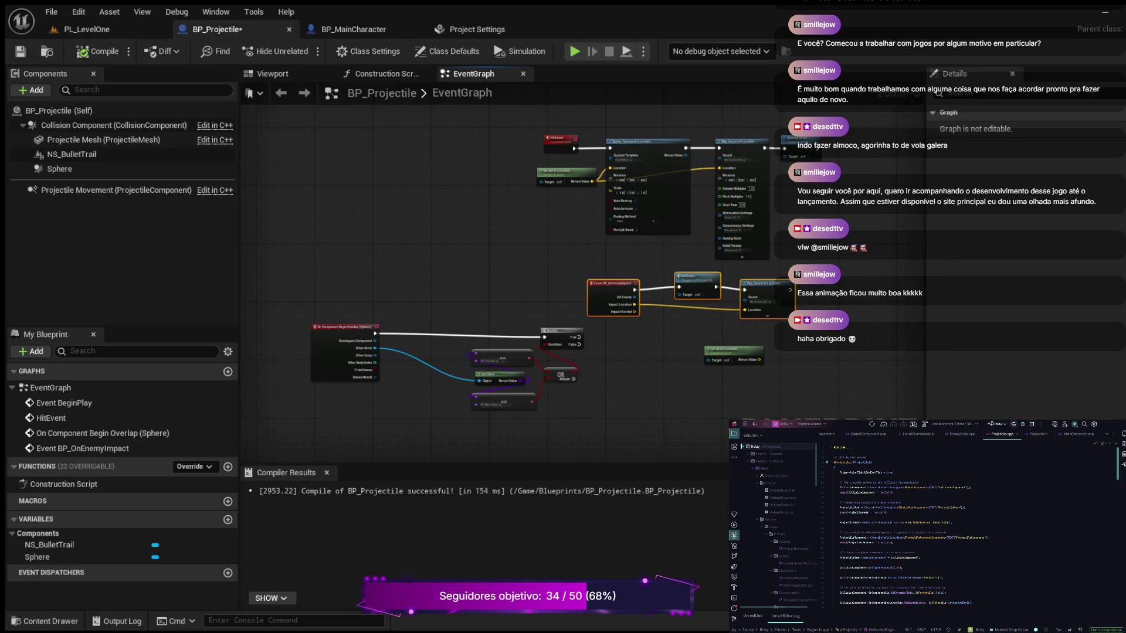
Step: Drag the OnEnemyImpact, Hit Event and Play Sound chain above the overlap event, and Get Actor Location beside the Branch
{"action": "scroll", "coordinate": [712, 322], "scroll_direction": "up", "scroll_amount": 2}
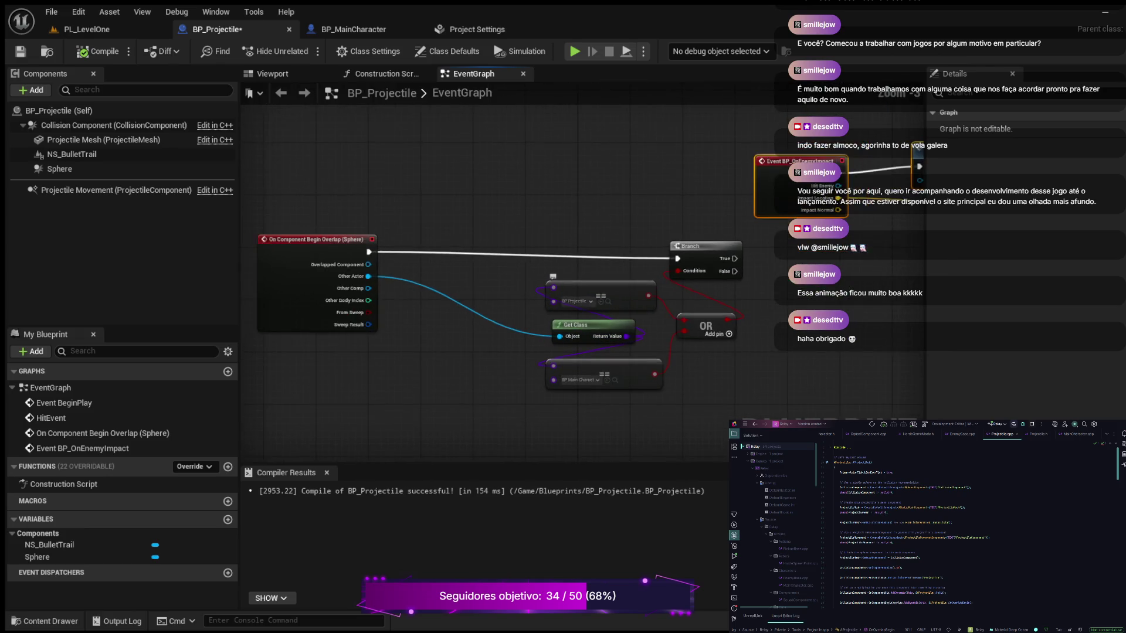
{"action": "scroll", "coordinate": [710, 328], "scroll_direction": "down", "scroll_amount": 2}
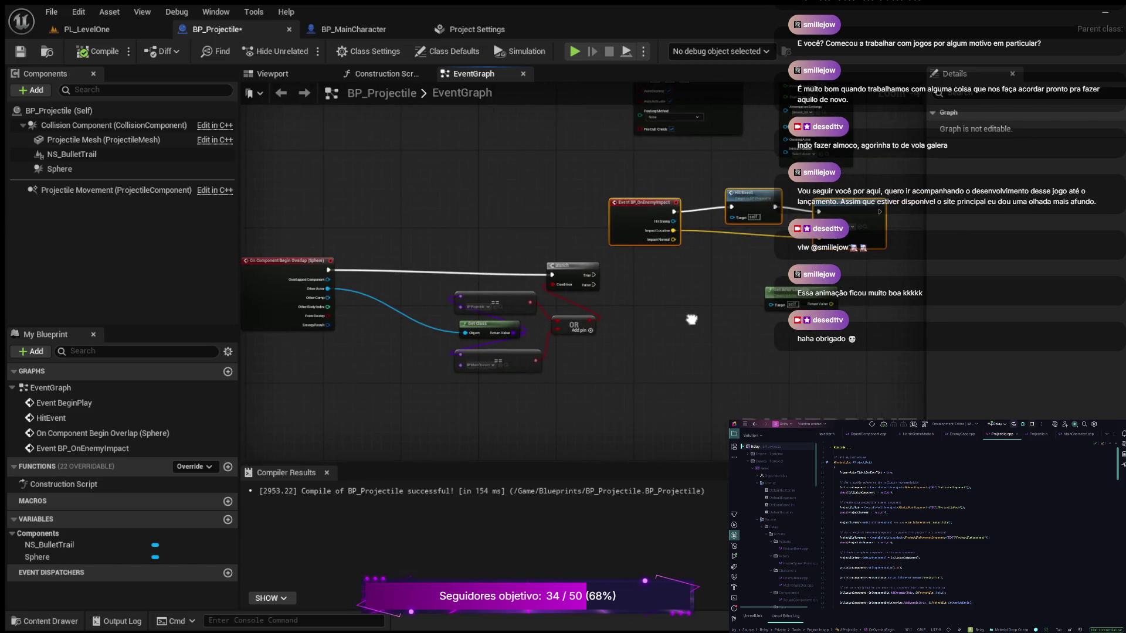
{"action": "mouse_move", "coordinate": [691, 319]}
{"action": "left_mouse_down"}
{"action": "mouse_move", "coordinate": [705, 316]}
{"action": "mouse_move", "coordinate": [682, 340]}
{"action": "mouse_move", "coordinate": [712, 339]}
{"action": "left_mouse_up"}
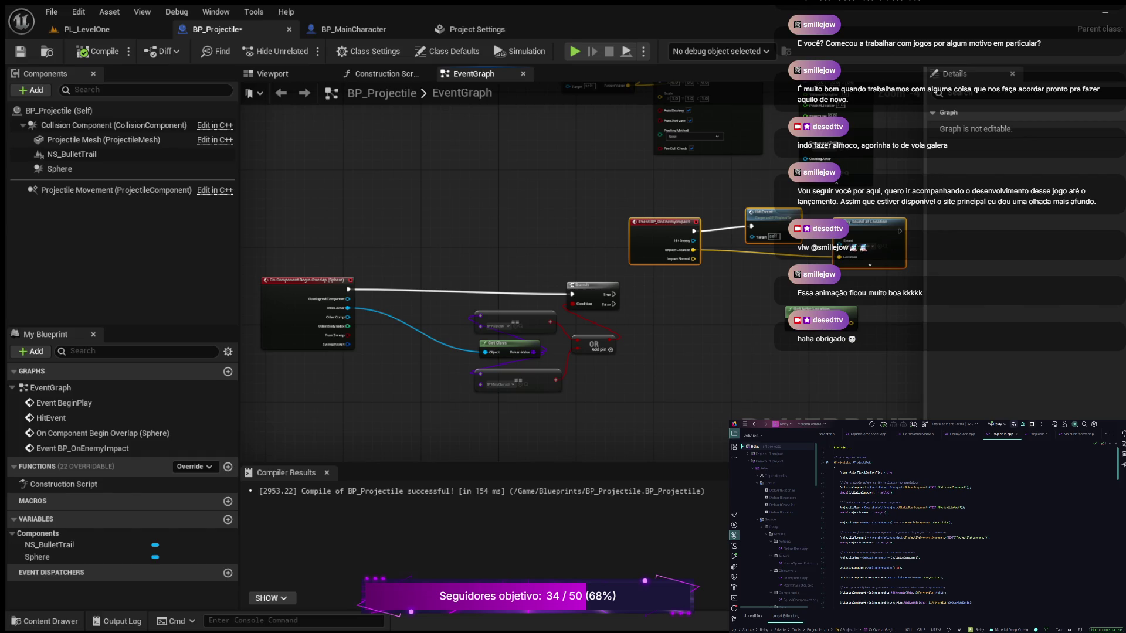
{"action": "mouse_move", "coordinate": [673, 373]}
{"action": "left_mouse_down"}
{"action": "mouse_move", "coordinate": [839, 380]}
{"action": "mouse_move", "coordinate": [834, 356]}
{"action": "mouse_move", "coordinate": [986, 381]}
{"action": "mouse_move", "coordinate": [918, 386]}
{"action": "left_mouse_up"}
{"action": "scroll", "coordinate": [839, 380], "scroll_direction": "up", "scroll_amount": 2}
{"action": "scroll", "coordinate": [918, 385], "scroll_direction": "down", "scroll_amount": 2}
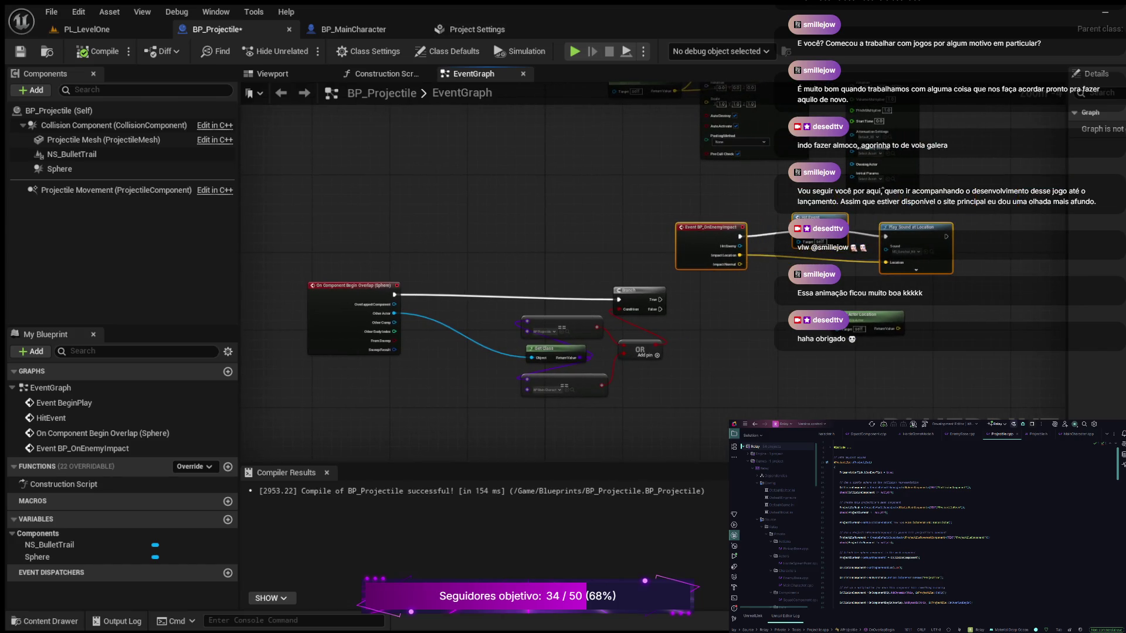
{"action": "mouse_move", "coordinate": [710, 227]}
{"action": "left_mouse_down"}
{"action": "mouse_move", "coordinate": [553, 196]}
{"action": "mouse_move", "coordinate": [424, 193]}
{"action": "left_mouse_up"}
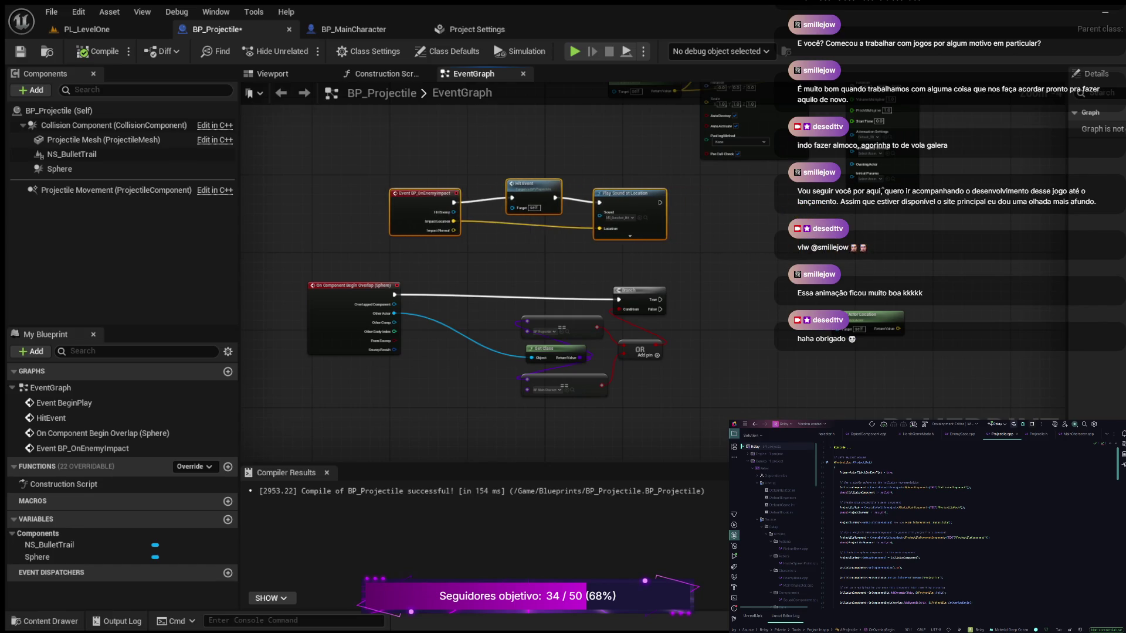
{"action": "left_click_drag", "start_coordinate": [837, 307], "coordinate": [708, 308]}
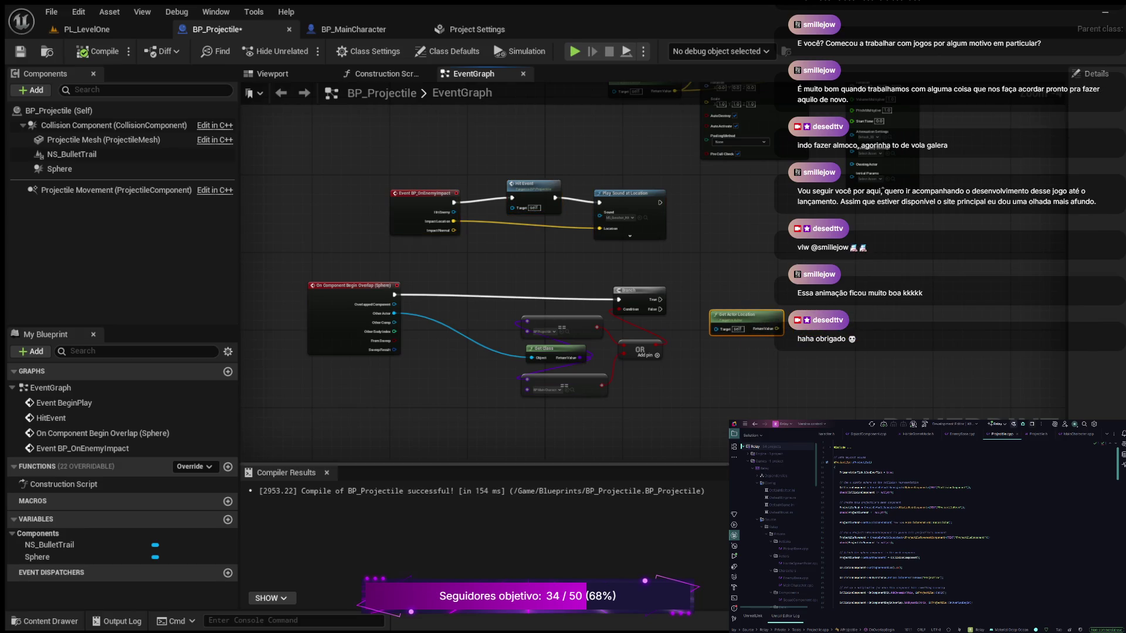
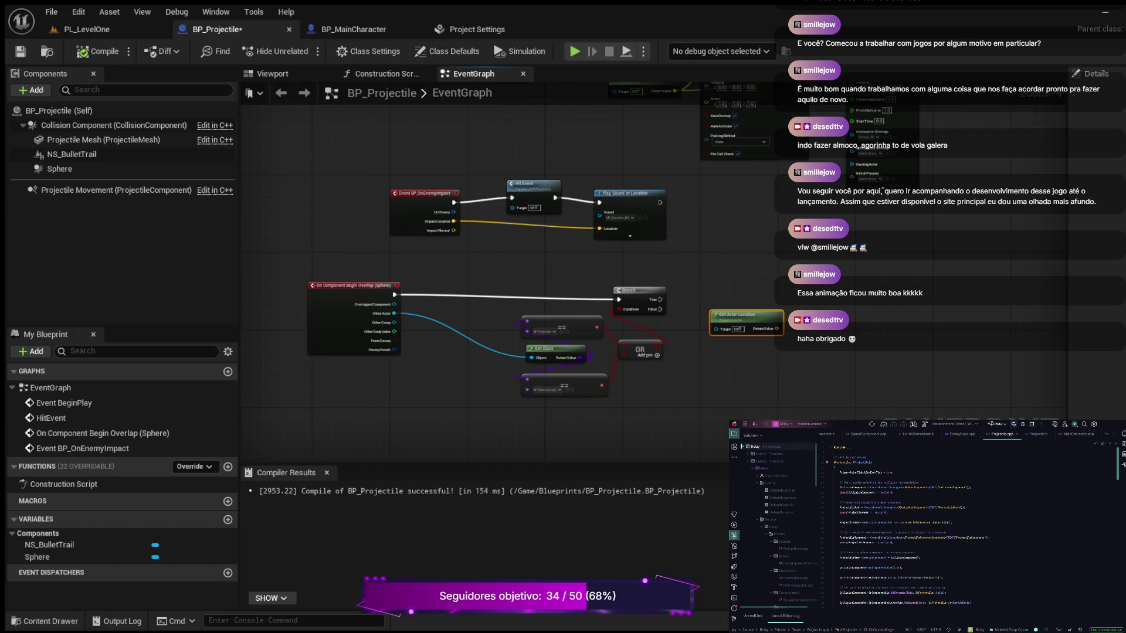
Step: Pan around the graph to inspect the Begin Overlap logic and the HitEvent chain through Destroy Actor
{"action": "scroll", "coordinate": [621, 264], "scroll_direction": "up", "scroll_amount": 2}
{"action": "scroll", "coordinate": [622, 263], "scroll_direction": "down", "scroll_amount": 4}
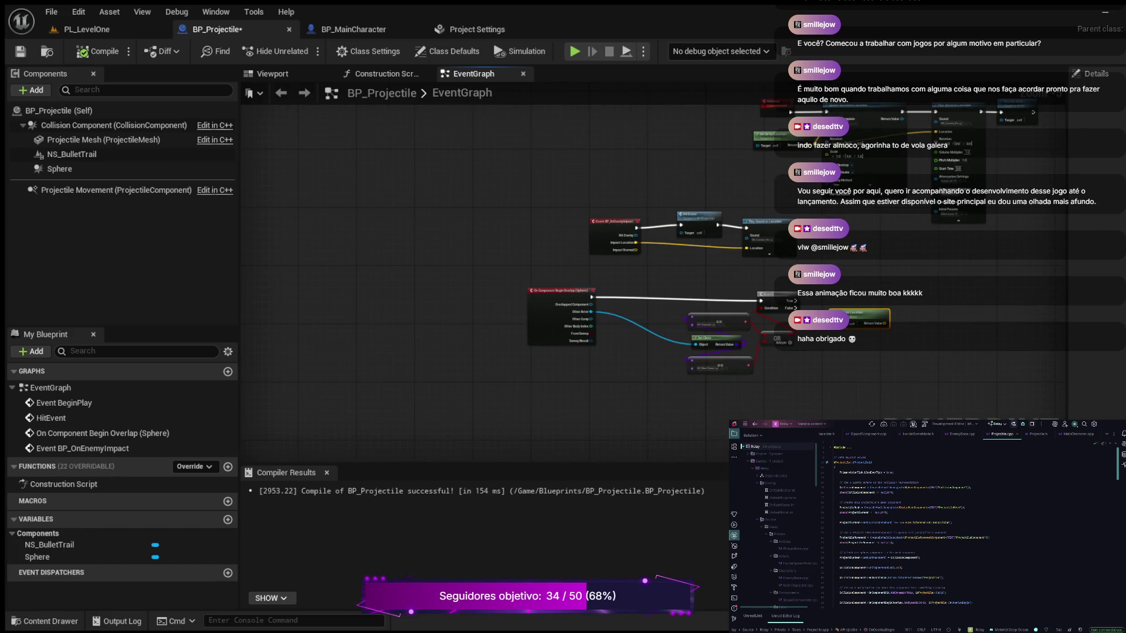
{"action": "scroll", "coordinate": [808, 311], "scroll_direction": "up", "scroll_amount": 2}
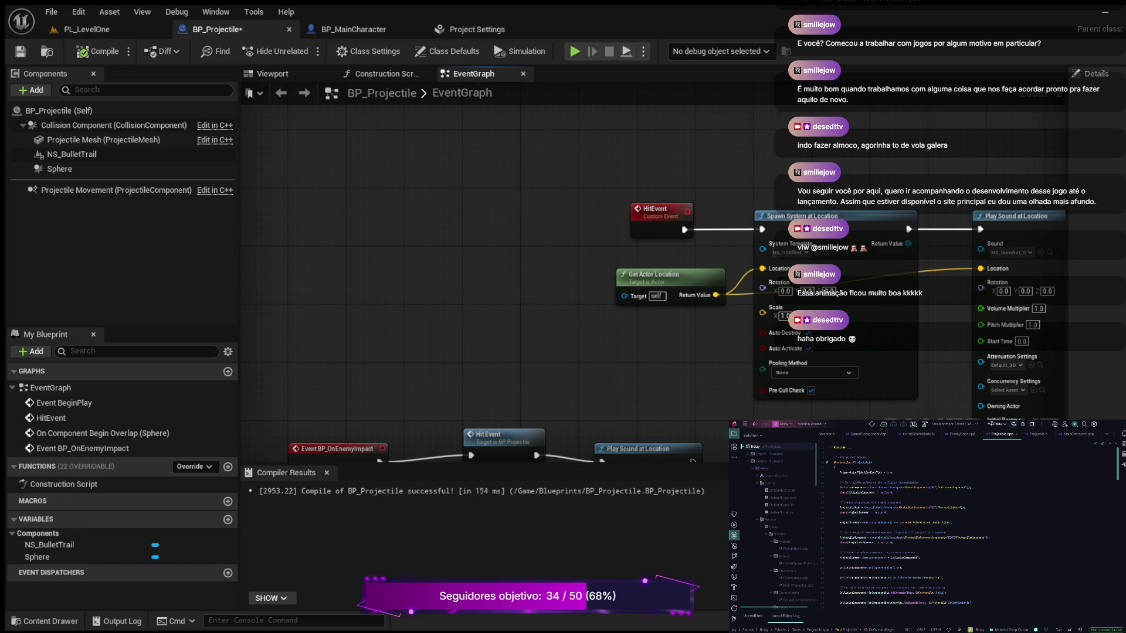
{"action": "scroll", "coordinate": [427, 345], "scroll_direction": "down", "scroll_amount": 2}
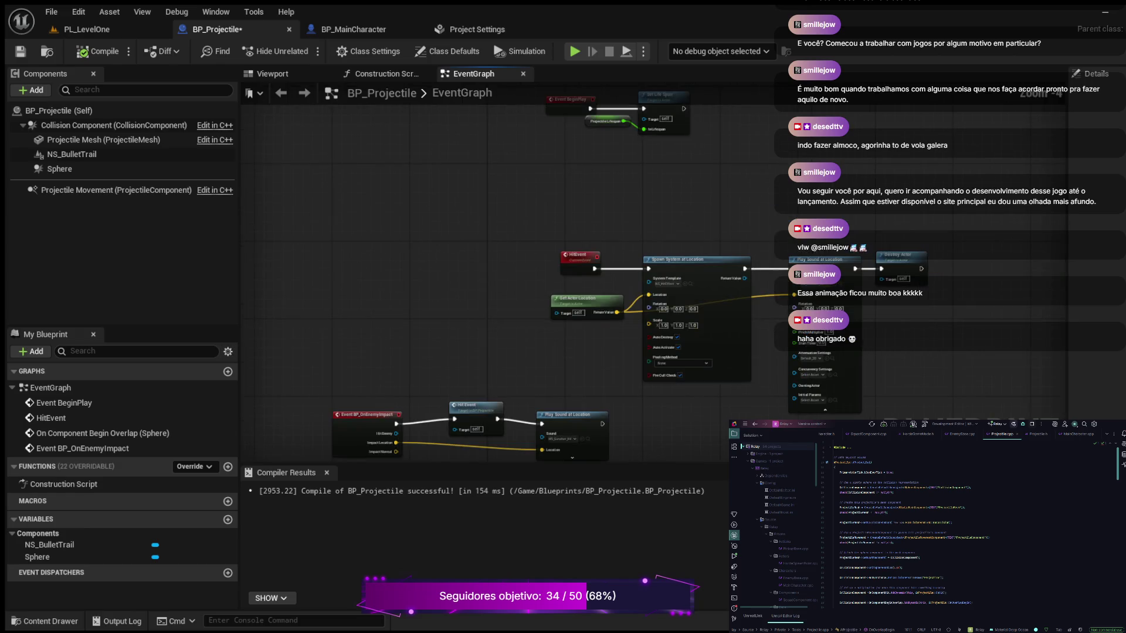
{"action": "mouse_move", "coordinate": [469, 352]}
{"action": "left_mouse_down"}
{"action": "mouse_move", "coordinate": [451, 223]}
{"action": "mouse_move", "coordinate": [520, 187]}
{"action": "left_mouse_up"}
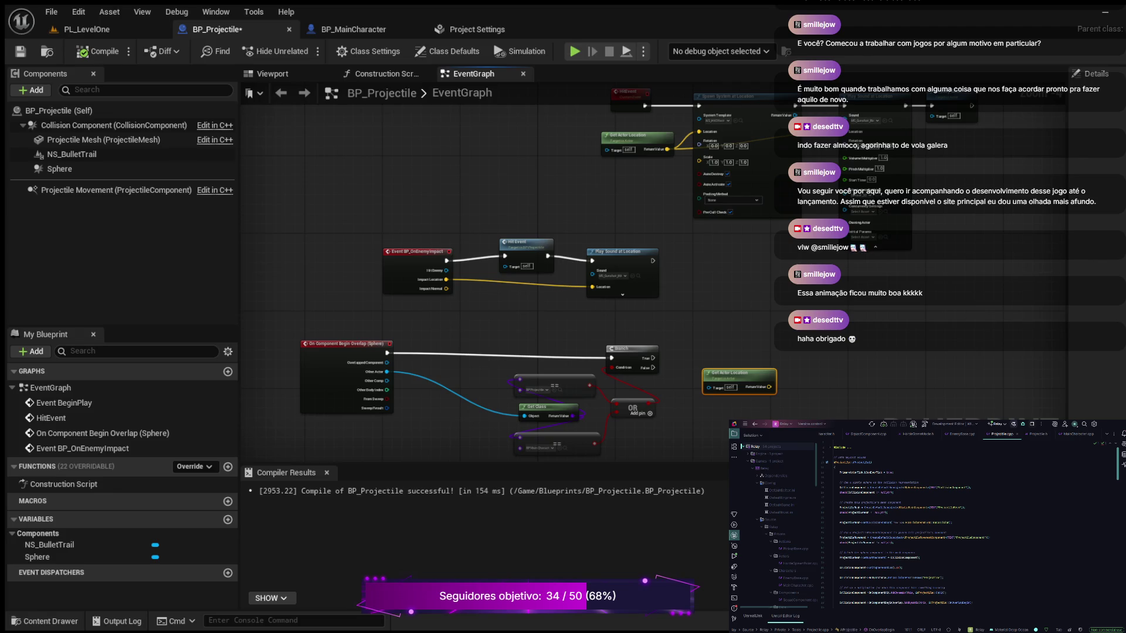
{"action": "scroll", "coordinate": [442, 198], "scroll_direction": "up", "scroll_amount": 2}
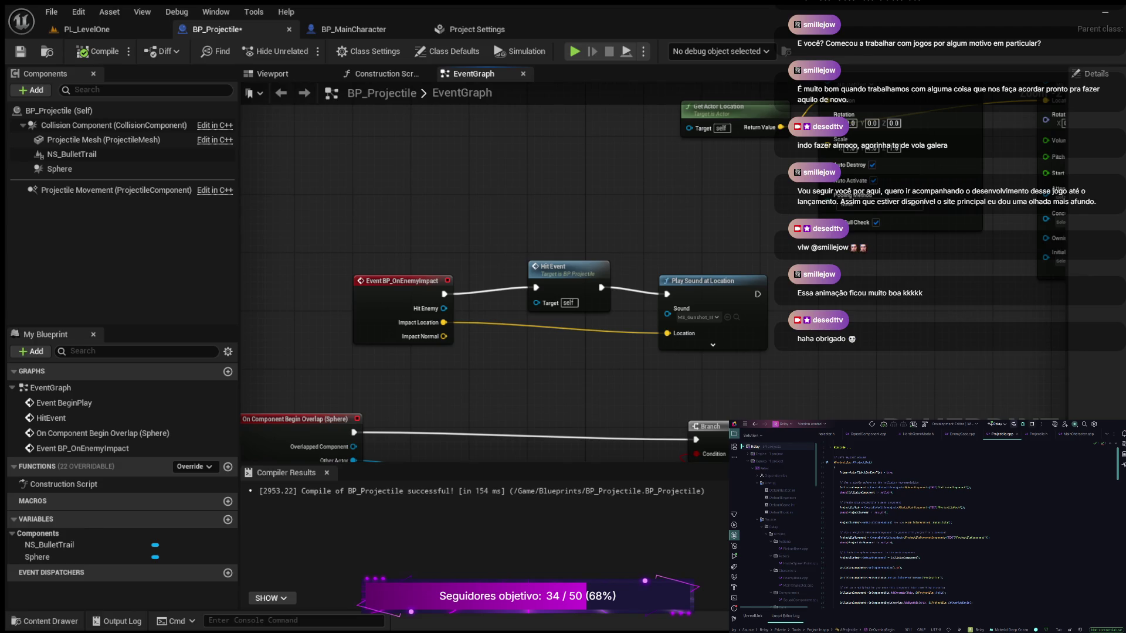
{"action": "left_click_drag", "start_coordinate": [879, 298], "coordinate": [705, 399]}
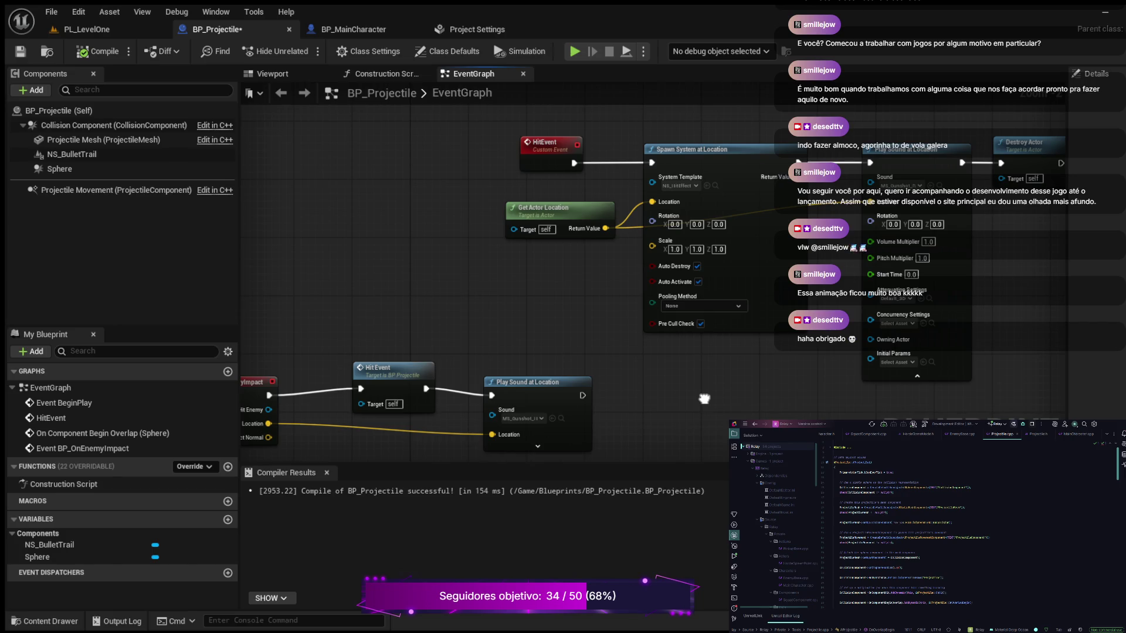
{"action": "mouse_move", "coordinate": [704, 399]}
{"action": "left_mouse_down"}
{"action": "mouse_move", "coordinate": [636, 390]}
{"action": "mouse_move", "coordinate": [662, 382]}
{"action": "left_mouse_up"}
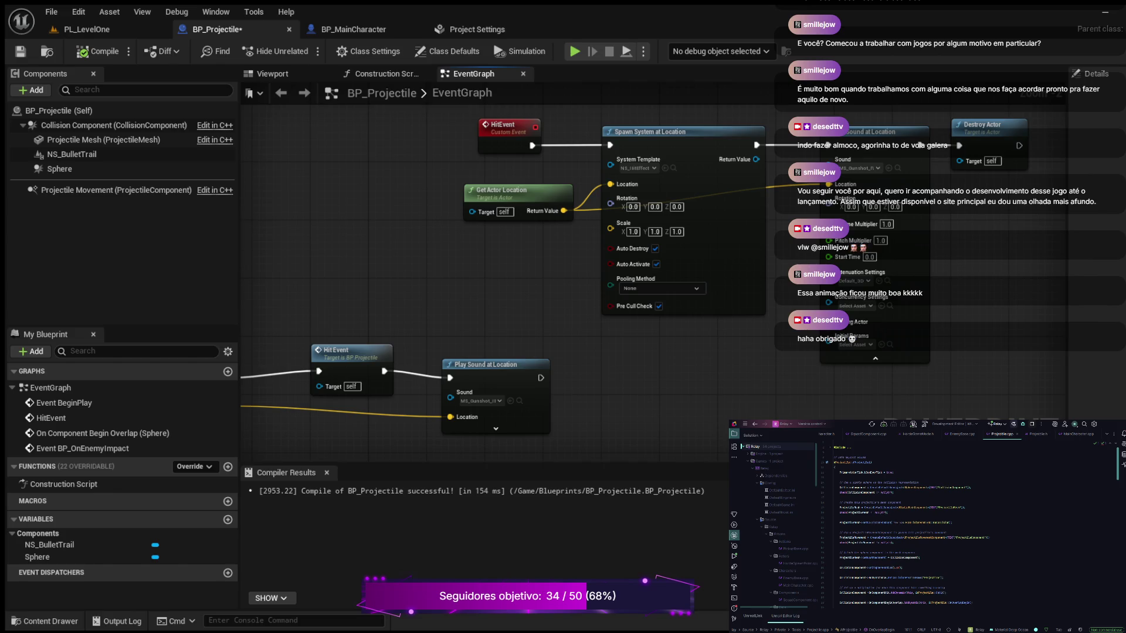
{"action": "left_click_drag", "start_coordinate": [469, 264], "coordinate": [570, 210]}
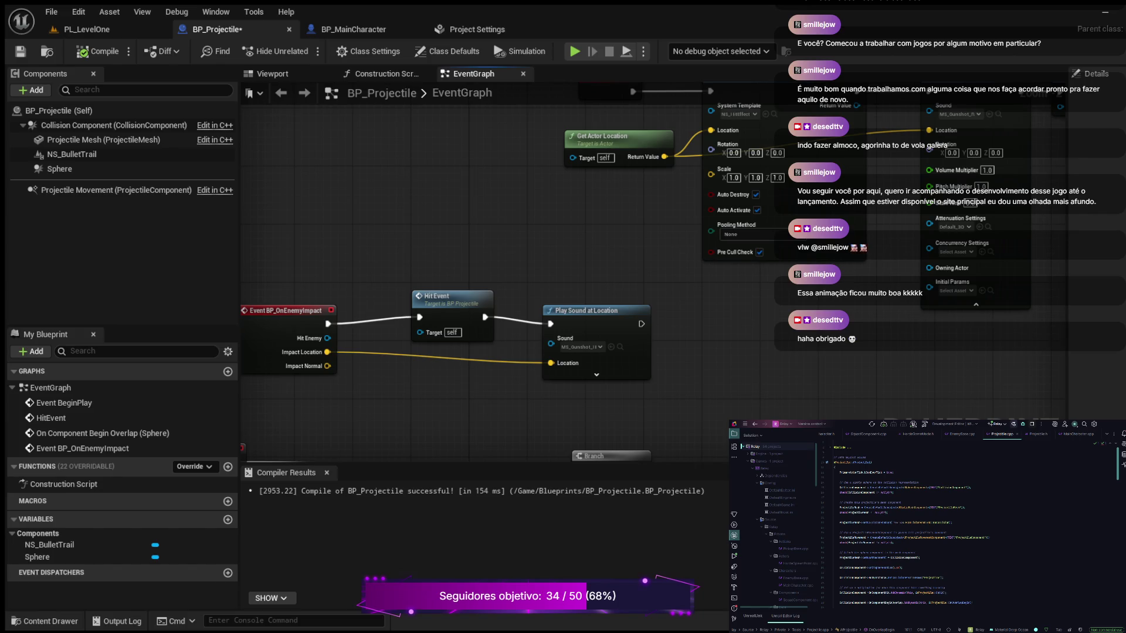
Step: Review the enemy impact and overlap nodes, then nudge the environment impact event toward the overlap event
{"action": "mouse_move", "coordinate": [469, 264]}
{"action": "left_mouse_down"}
{"action": "mouse_move", "coordinate": [378, 349]}
{"action": "mouse_move", "coordinate": [568, 111]}
{"action": "mouse_move", "coordinate": [553, 50]}
{"action": "left_mouse_up"}
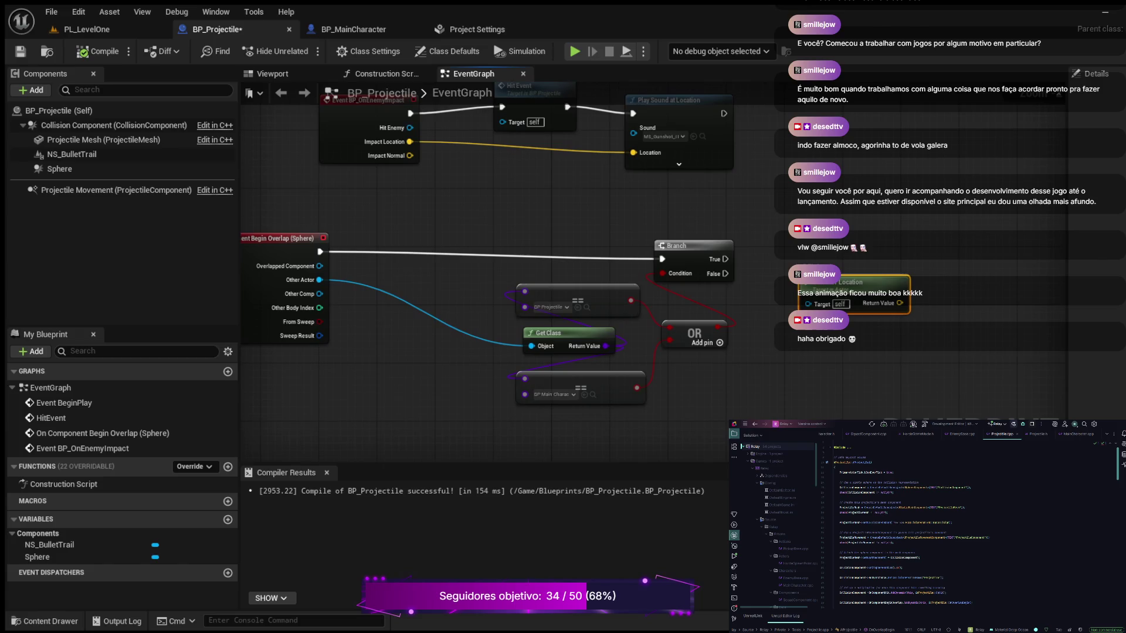
{"action": "mouse_move", "coordinate": [469, 135]}
{"action": "left_mouse_down"}
{"action": "mouse_move", "coordinate": [364, 194]}
{"action": "mouse_move", "coordinate": [232, 227]}
{"action": "mouse_move", "coordinate": [254, 292]}
{"action": "left_mouse_up"}
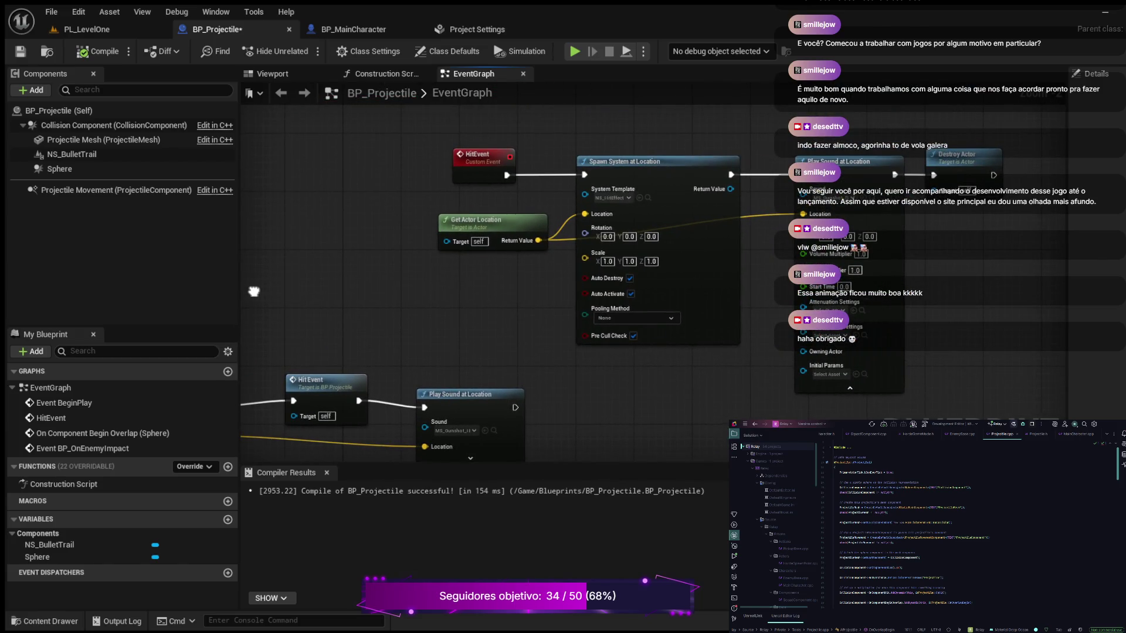
{"action": "mouse_move", "coordinate": [254, 291]}
{"action": "left_mouse_down"}
{"action": "mouse_move", "coordinate": [510, 135]}
{"action": "mouse_move", "coordinate": [340, 346]}
{"action": "mouse_move", "coordinate": [282, 371]}
{"action": "mouse_move", "coordinate": [202, 365]}
{"action": "mouse_move", "coordinate": [218, 329]}
{"action": "mouse_move", "coordinate": [366, 209]}
{"action": "mouse_move", "coordinate": [434, 200]}
{"action": "mouse_move", "coordinate": [443, 183]}
{"action": "left_mouse_up"}
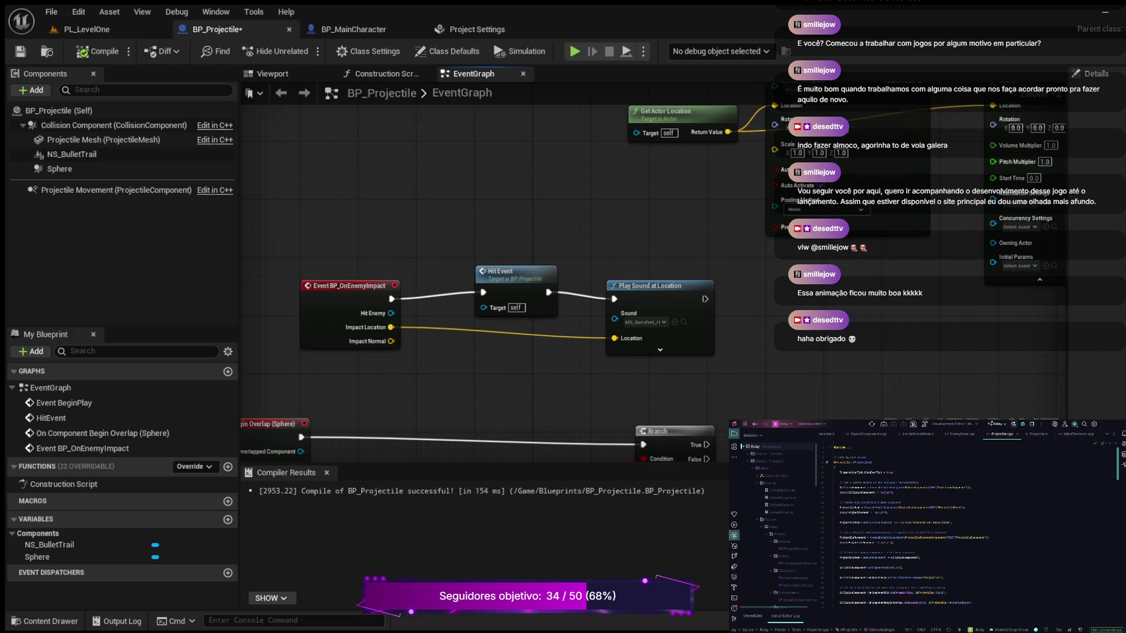
{"action": "mouse_move", "coordinate": [389, 393]}
{"action": "left_mouse_down"}
{"action": "mouse_move", "coordinate": [561, 323]}
{"action": "mouse_move", "coordinate": [566, 303]}
{"action": "mouse_move", "coordinate": [478, 246]}
{"action": "mouse_move", "coordinate": [463, 220]}
{"action": "mouse_move", "coordinate": [500, 351]}
{"action": "mouse_move", "coordinate": [564, 184]}
{"action": "left_mouse_up"}
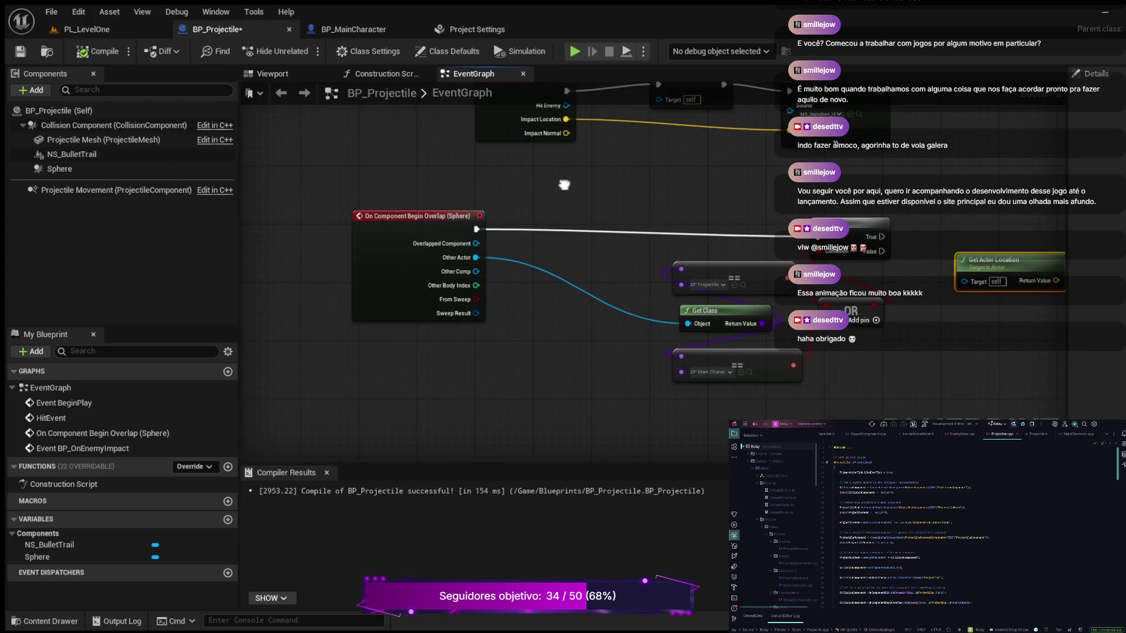
{"action": "left_click_drag", "start_coordinate": [564, 184], "coordinate": [481, 265]}
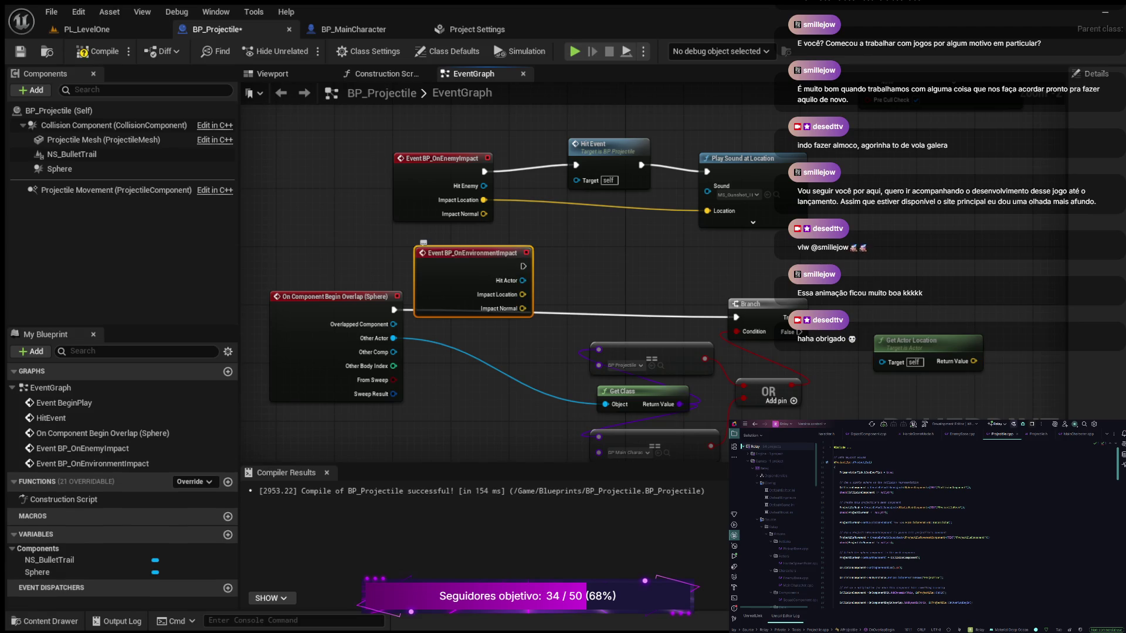
{"action": "left_click_drag", "start_coordinate": [463, 253], "coordinate": [427, 238]}
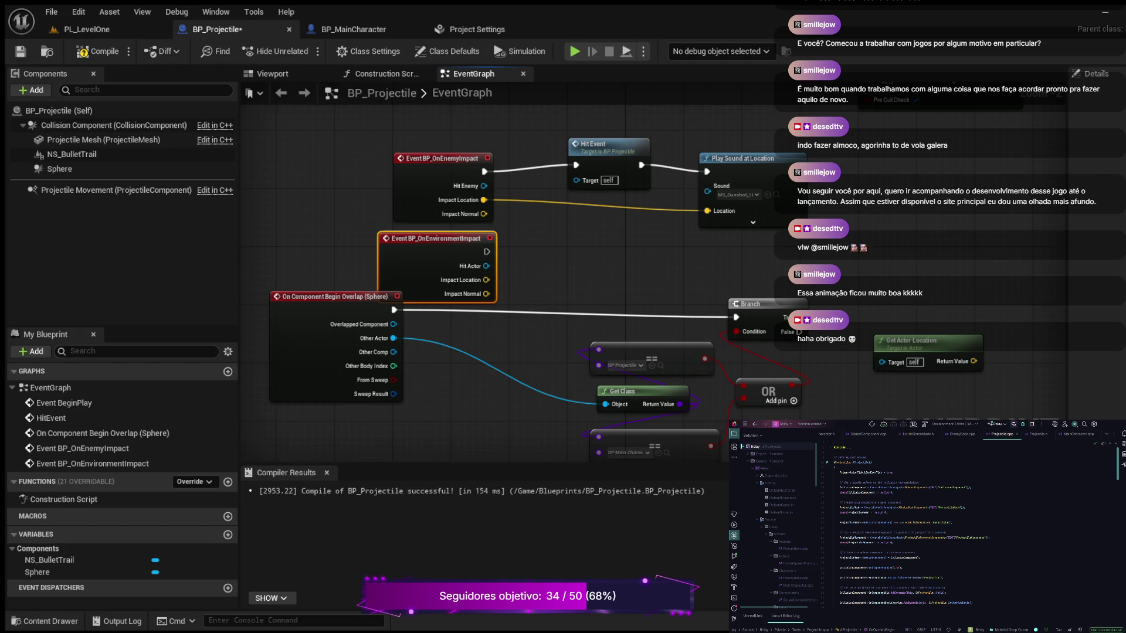
Step: Zoom out and pan to survey the whole BP_Projectile event graph
{"action": "scroll", "coordinate": [276, 294], "scroll_direction": "down", "scroll_amount": 2}
{"action": "left_click_drag", "start_coordinate": [688, 247], "coordinate": [784, 304]}
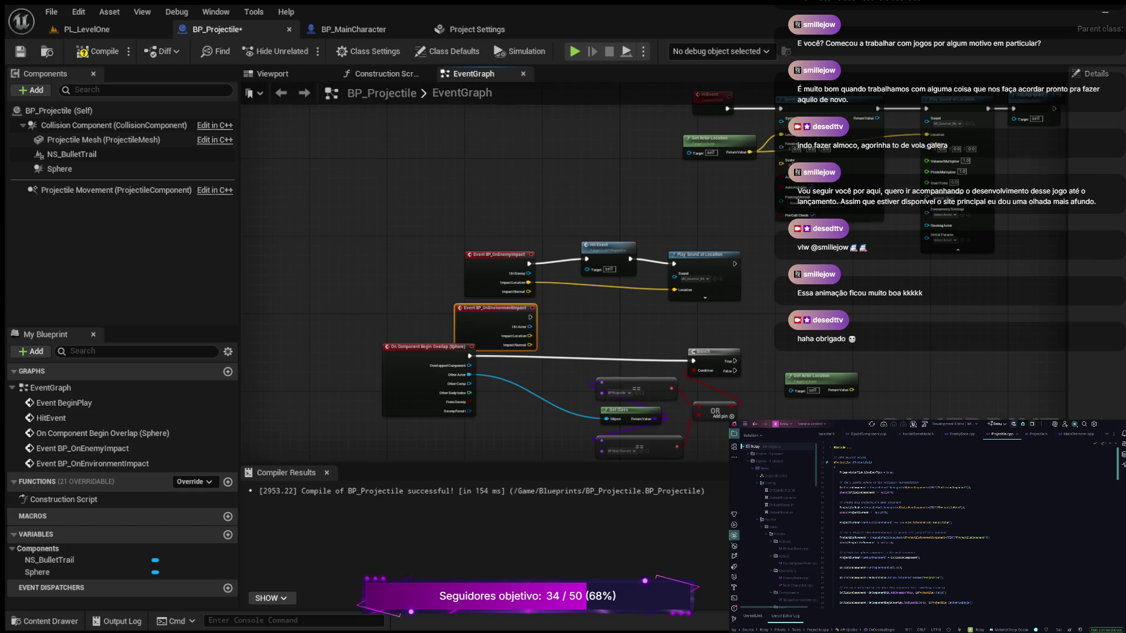
{"action": "scroll", "coordinate": [841, 313], "scroll_direction": "up", "scroll_amount": 3}
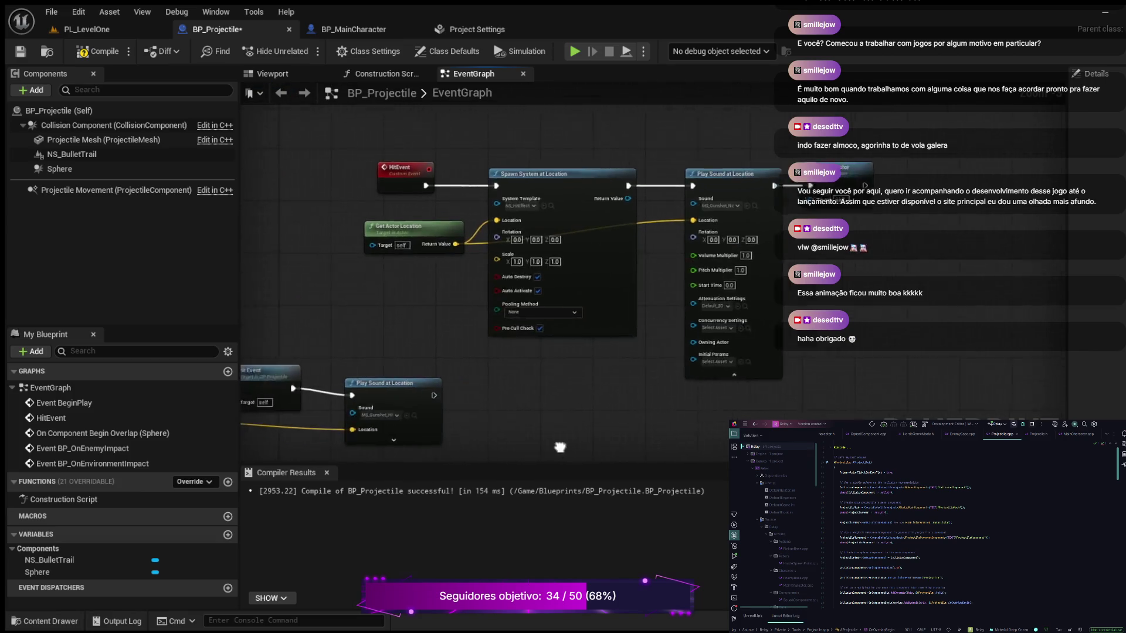
Step: Pan to the event nodes and place Event BP_OnEnvironmentImpact beside Event BP_OnEnemyImpact
{"action": "left_click_drag", "start_coordinate": [623, 459], "coordinate": [610, 460]}
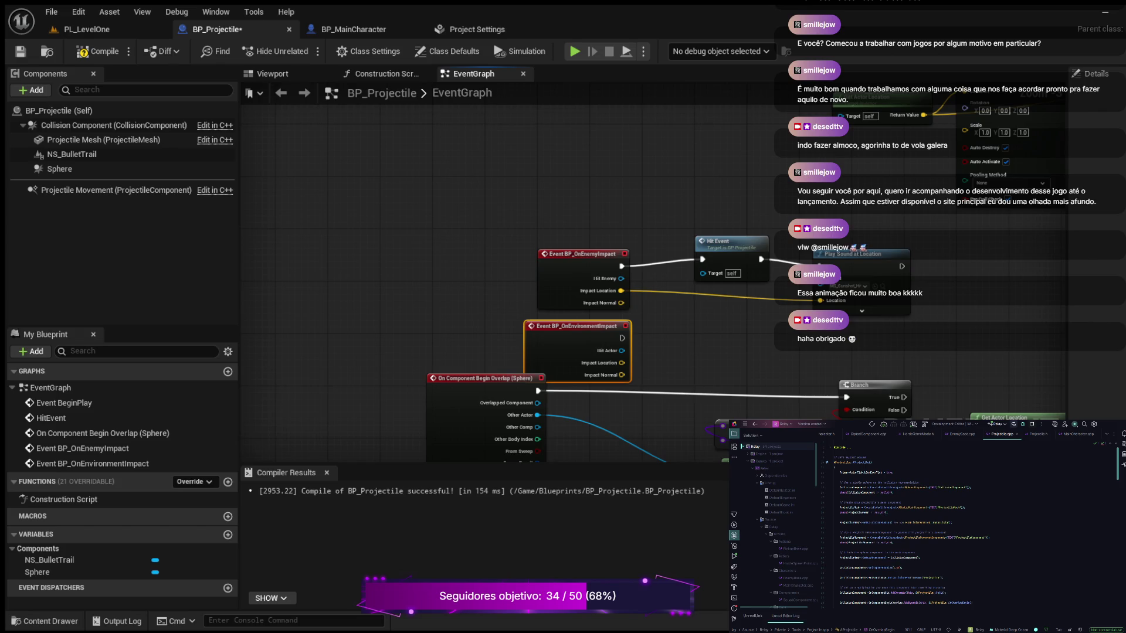
{"action": "mouse_move", "coordinate": [518, 323]}
{"action": "left_mouse_down"}
{"action": "mouse_move", "coordinate": [478, 251]}
{"action": "mouse_move", "coordinate": [254, 262]}
{"action": "mouse_move", "coordinate": [243, 287]}
{"action": "left_mouse_up"}
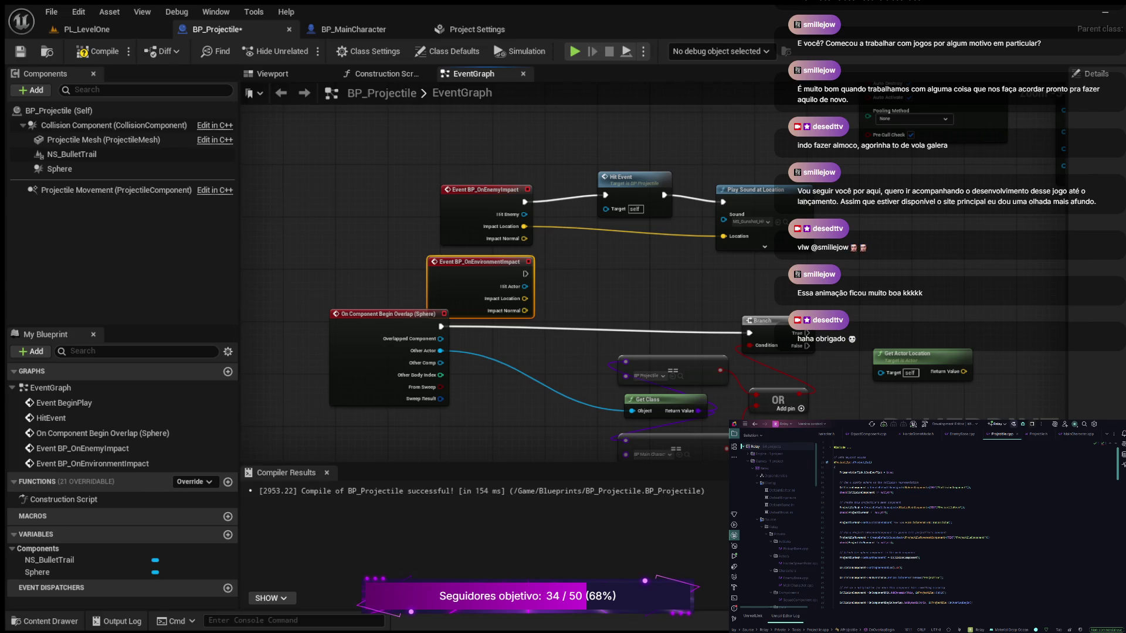
{"action": "left_click_drag", "start_coordinate": [319, 213], "coordinate": [350, 156]}
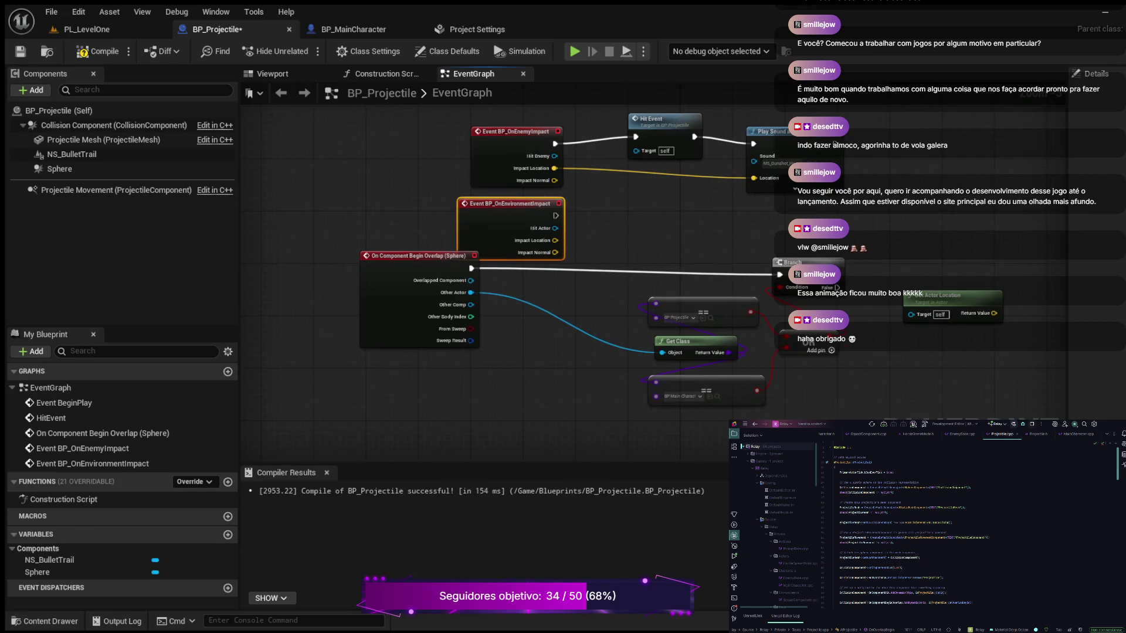
{"action": "left_click_drag", "start_coordinate": [510, 204], "coordinate": [379, 137]}
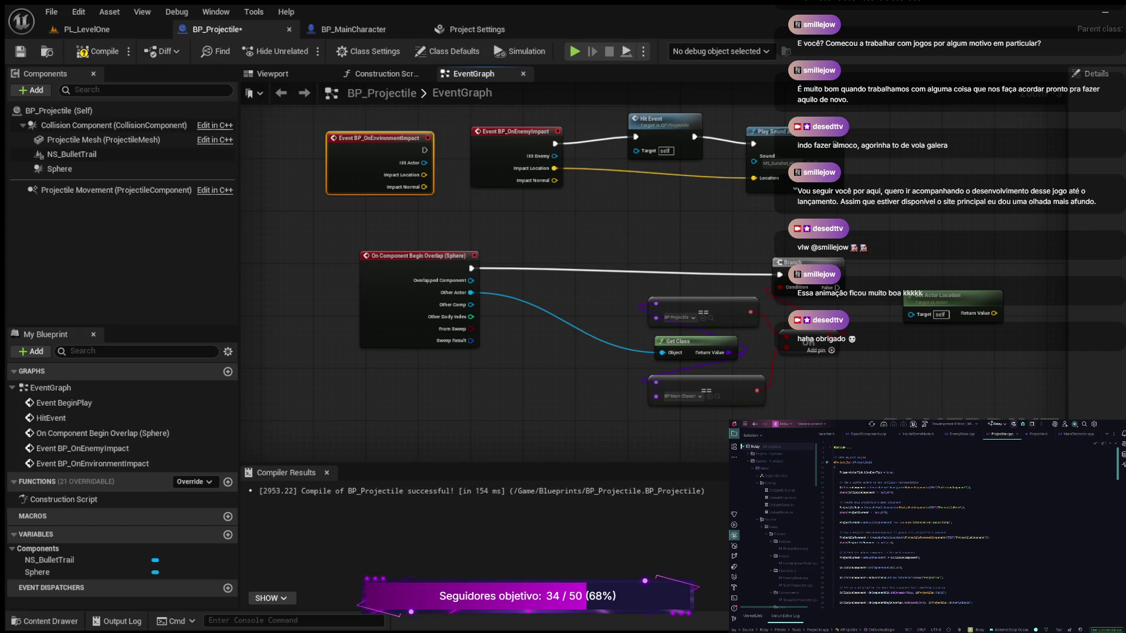
Step: Compile BP_Projectile with F7, then open the projectile header code and select CameraMount
{"action": "scroll", "coordinate": [433, 437], "scroll_direction": "down", "scroll_amount": 6}
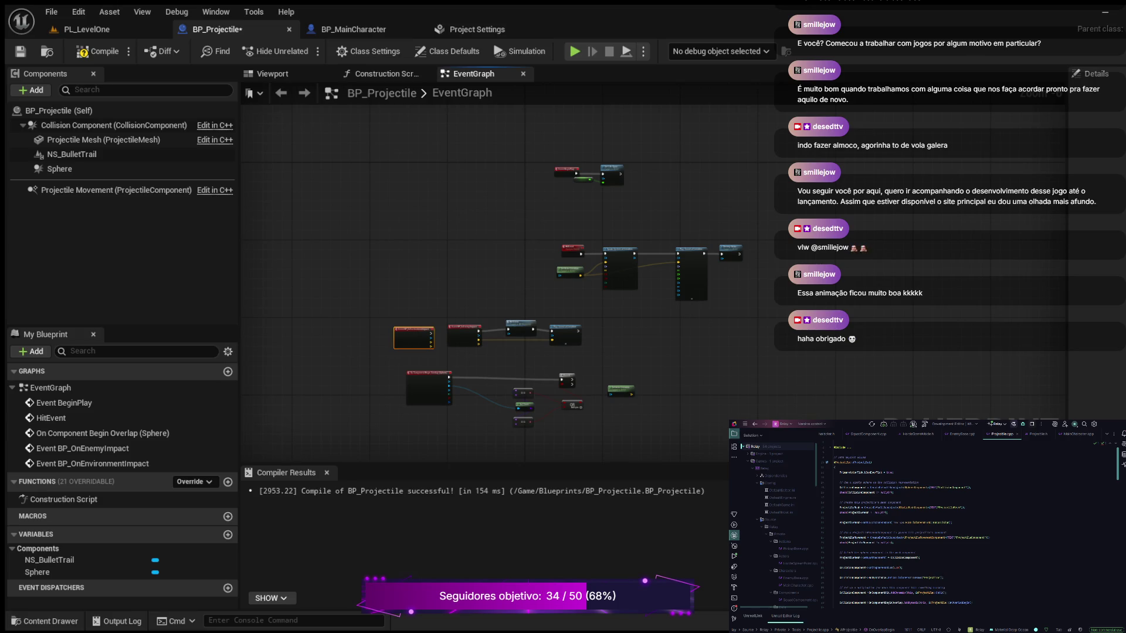
{"action": "key", "text": "F7"}
{"action": "left_click", "coordinate": [1038, 434]}
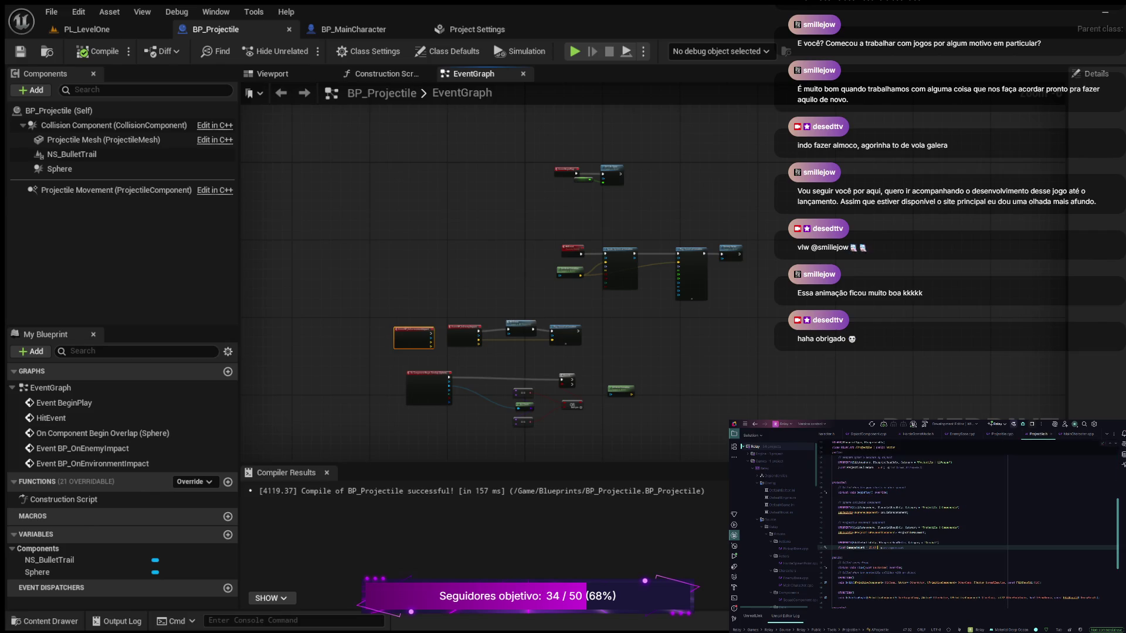
{"action": "double_click", "coordinate": [856, 548]}
{"action": "key", "text": "ctrl+c"}
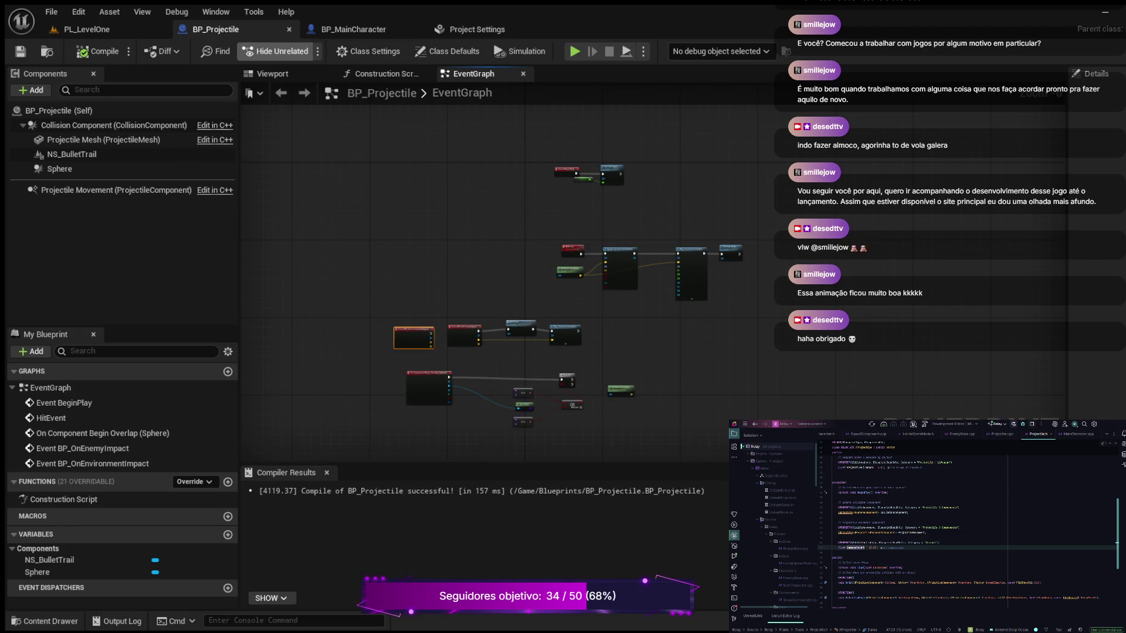
Step: Show BP_Projectile's class defaults in a wider Details panel, filtered by pasted 'DamageAmount'
{"action": "left_click", "coordinate": [58, 111]}
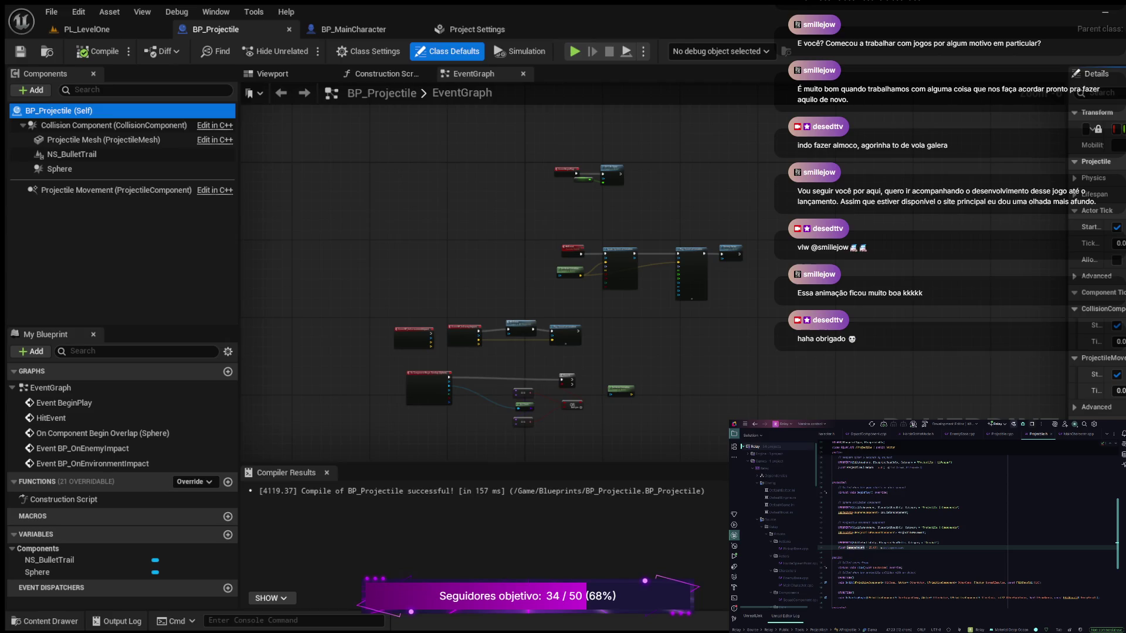
{"action": "left_click_drag", "start_coordinate": [1067, 235], "coordinate": [874, 235]}
{"action": "left_click", "coordinate": [938, 93]}
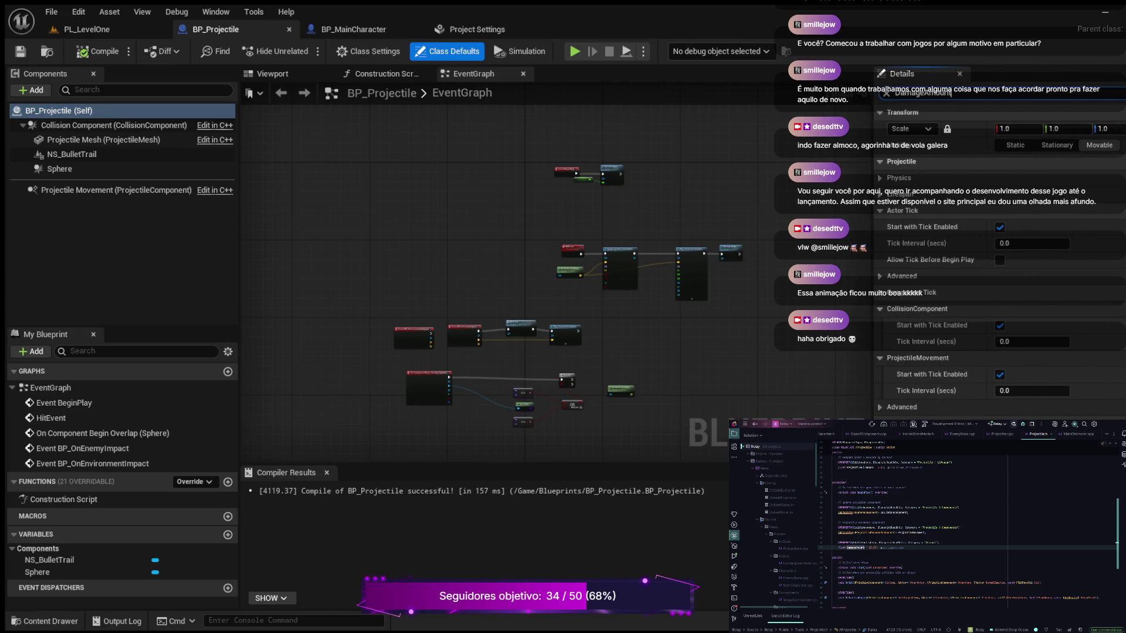
{"action": "key", "text": "ctrl+v"}
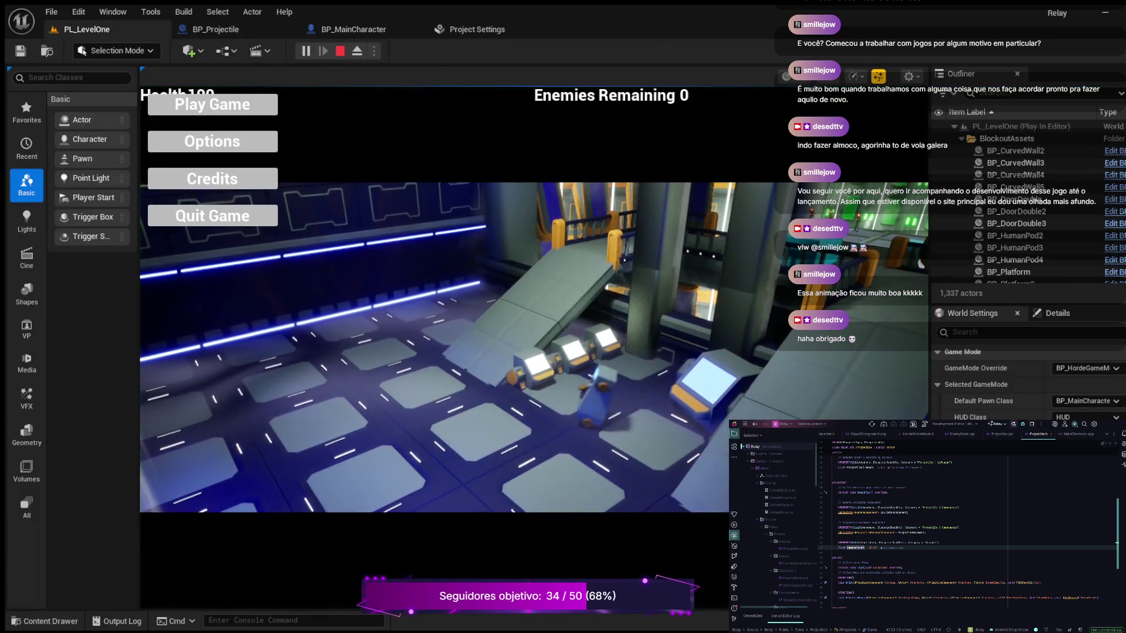
Step: Start the game from the main menu and run around the arena firing projectiles
{"action": "left_click", "coordinate": [212, 105]}
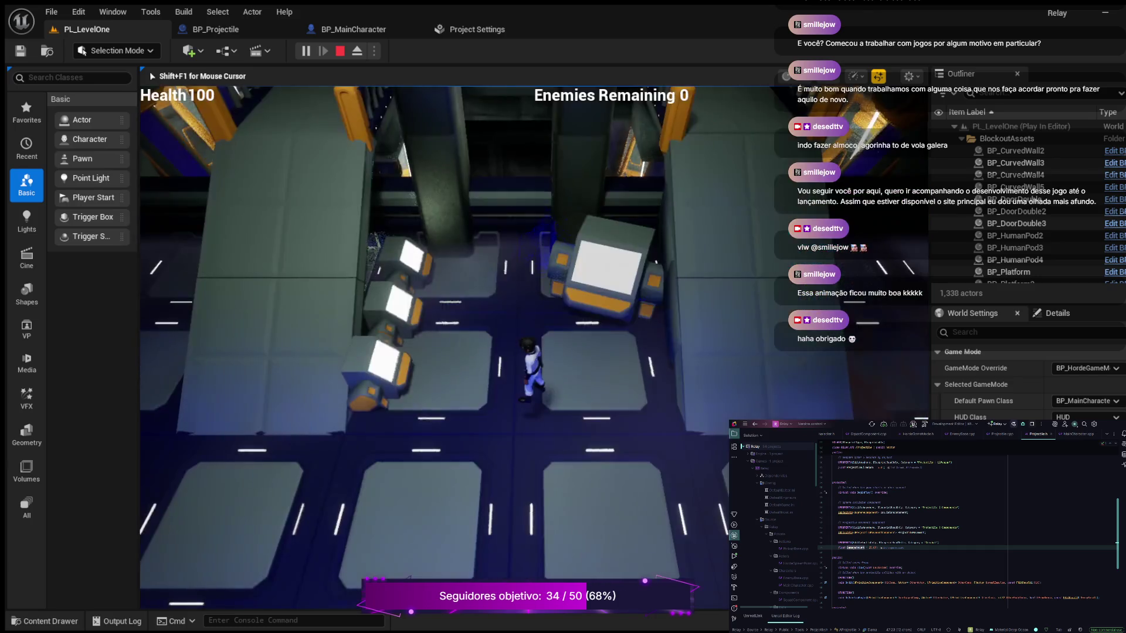
{"action": "key", "text": "w"}
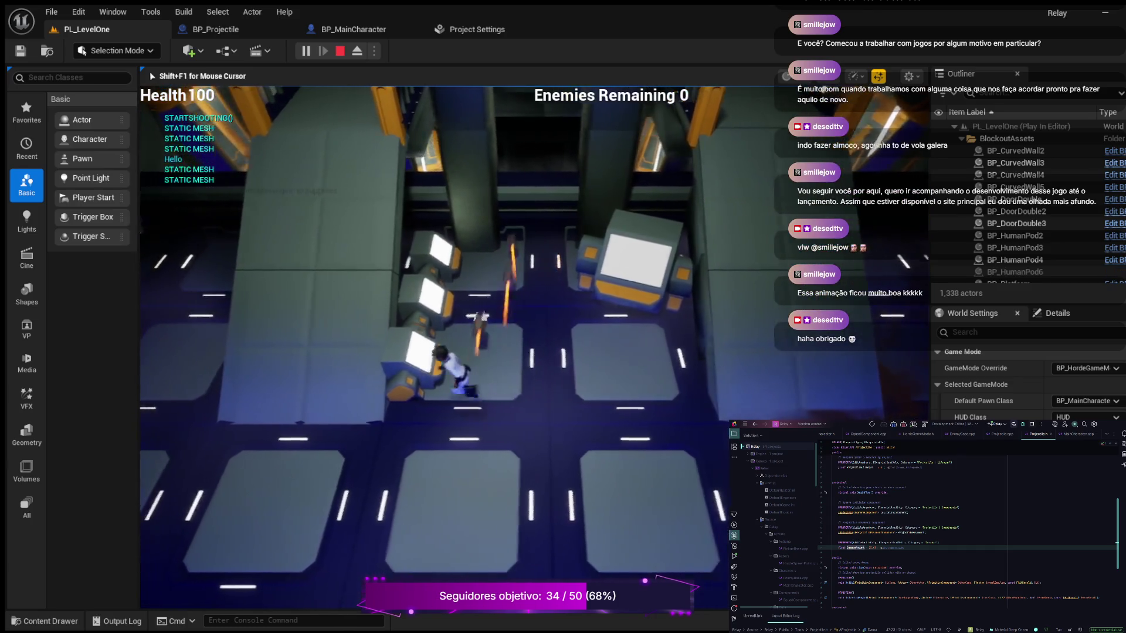
{"action": "key", "text": "w"}
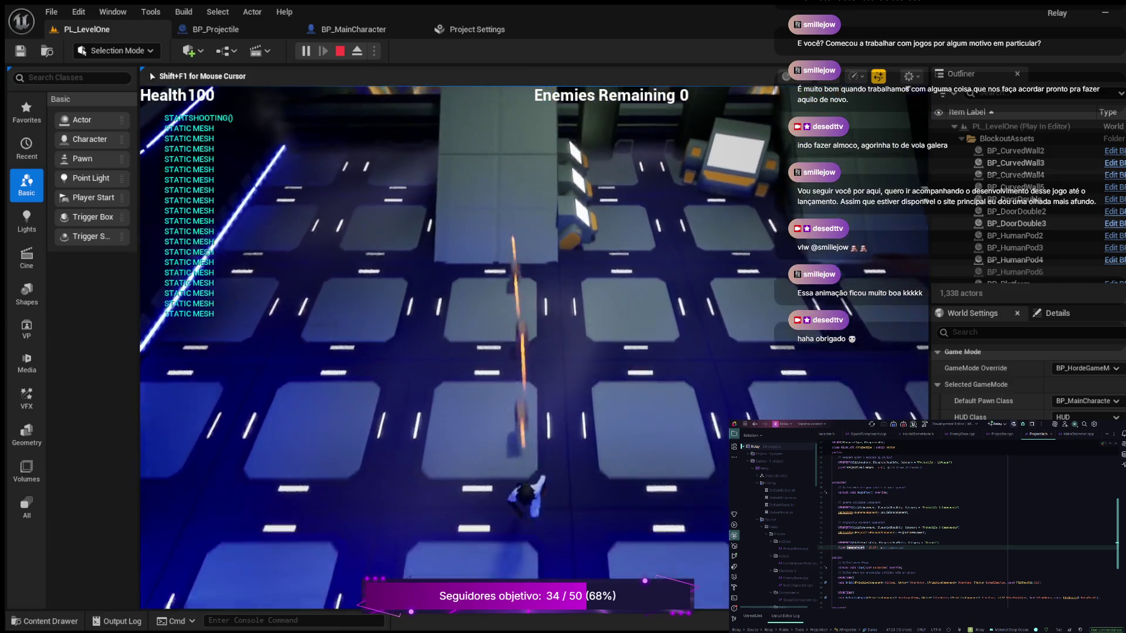
{"action": "key", "text": "w"}
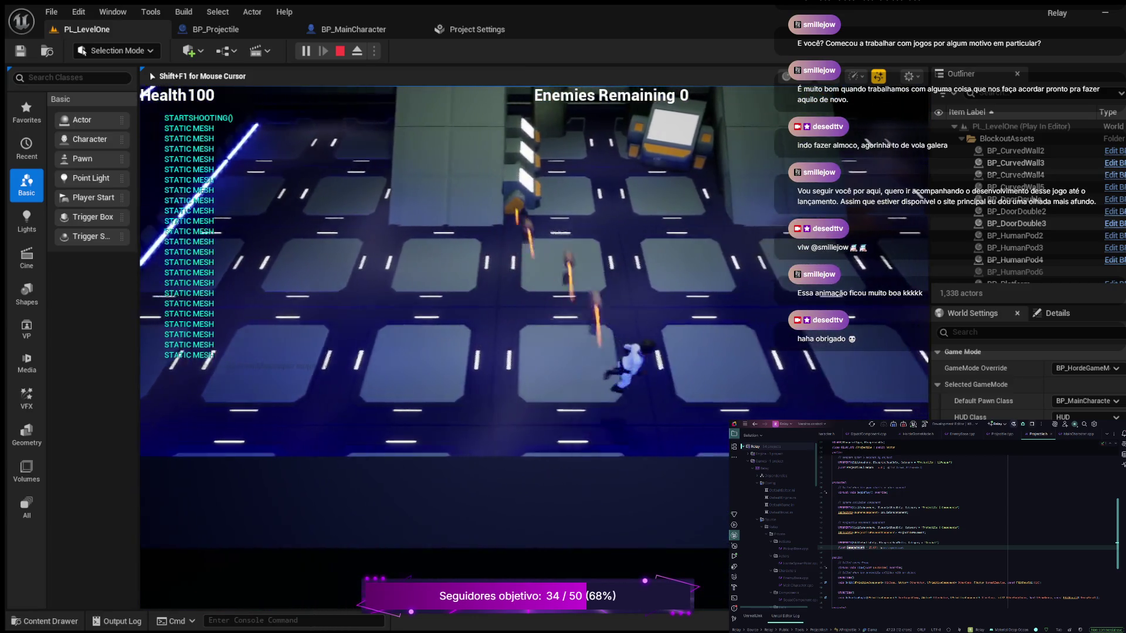
{"action": "key", "text": "a"}
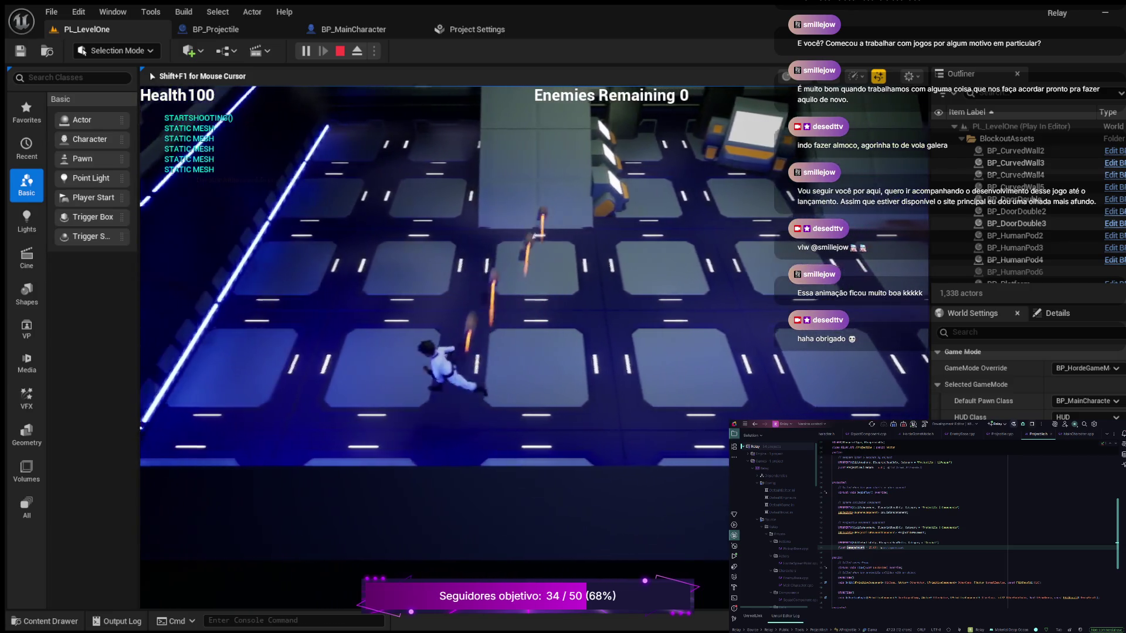
{"action": "key", "text": "a"}
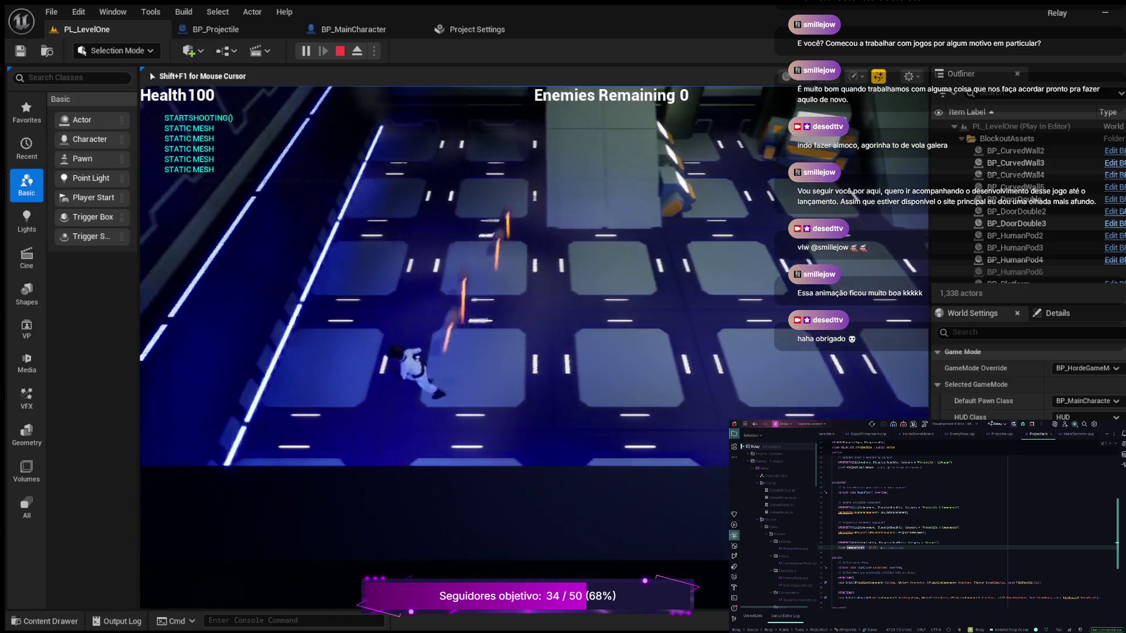
{"action": "key", "text": "s"}
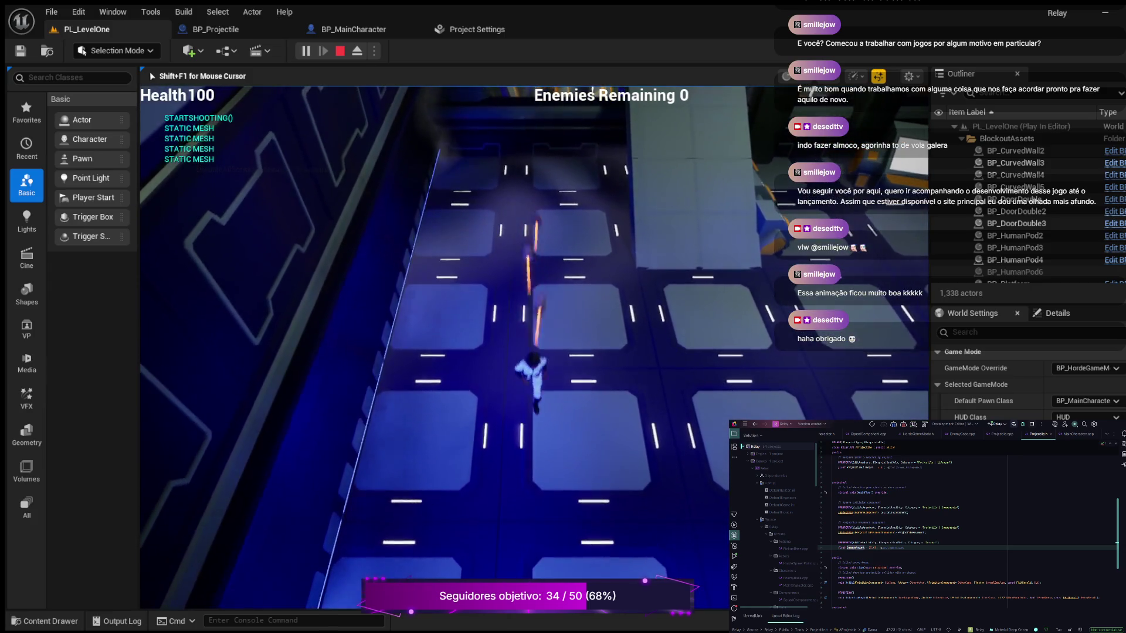
Step: Keep moving and firing projectiles at arena surfaces, then end the play session with Esc
{"action": "key", "text": "w"}
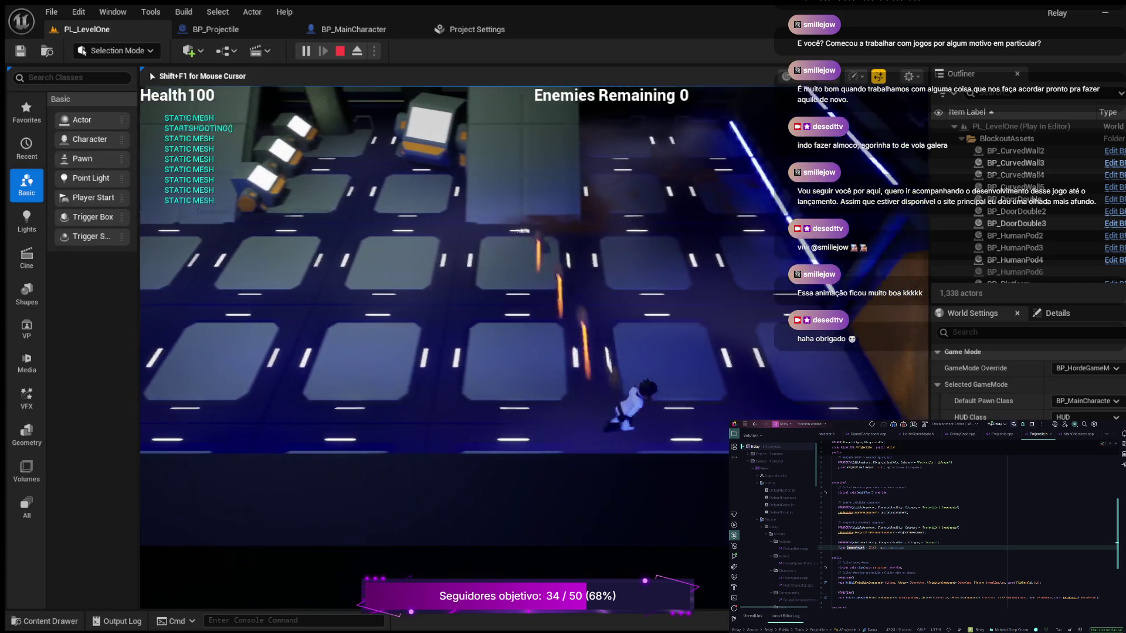
{"action": "key", "text": "a"}
{"action": "key", "text": "a"}
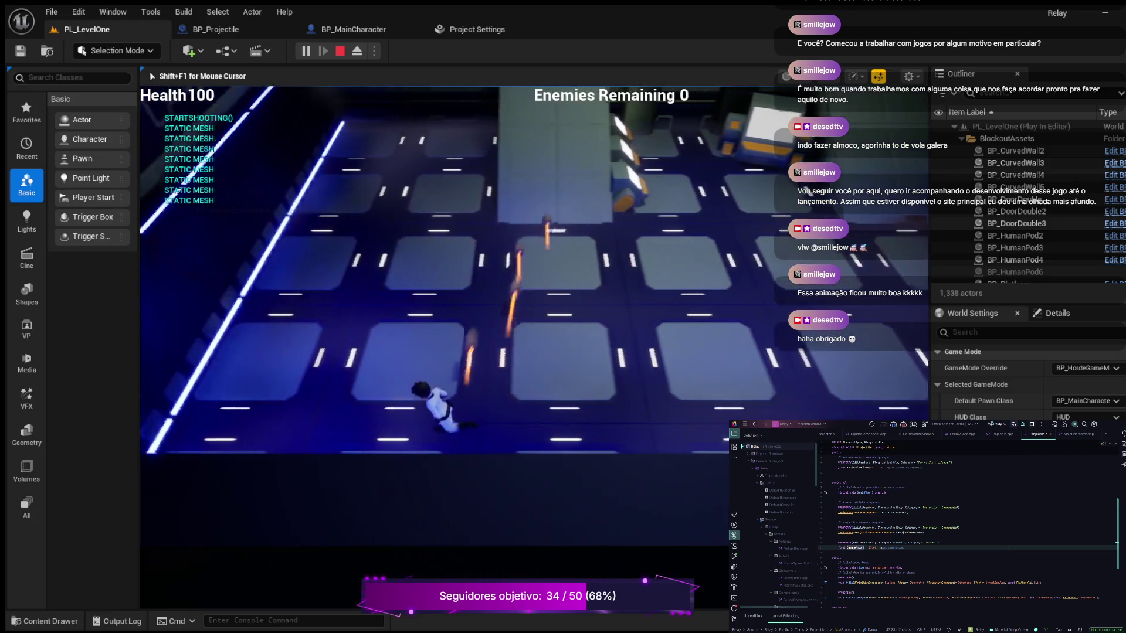
{"action": "key", "text": "d"}
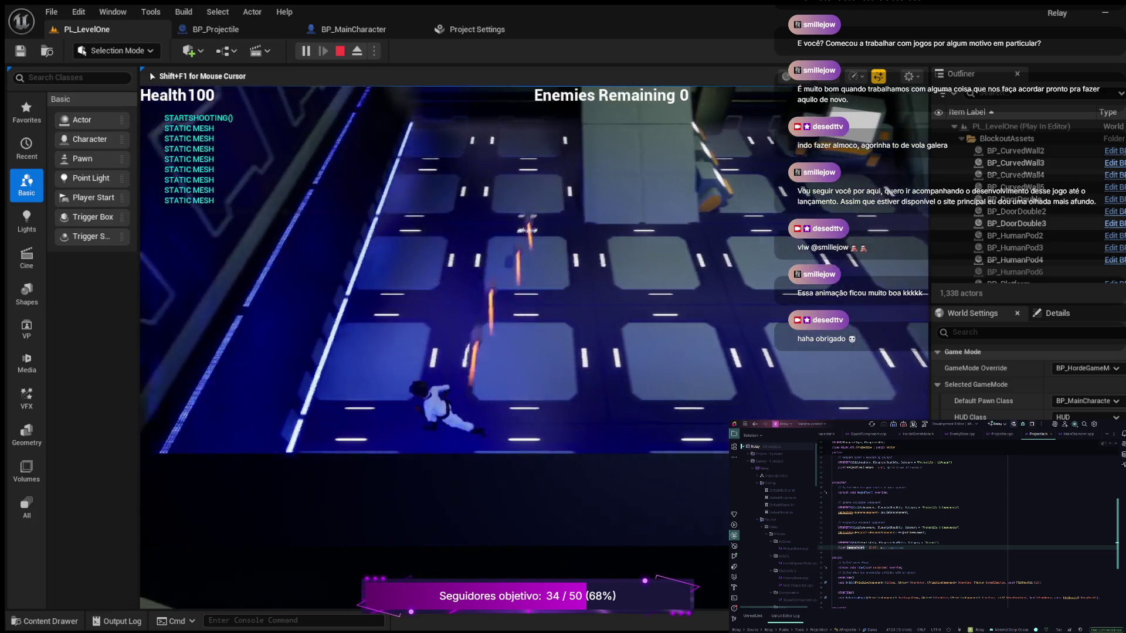
{"action": "key", "text": "w"}
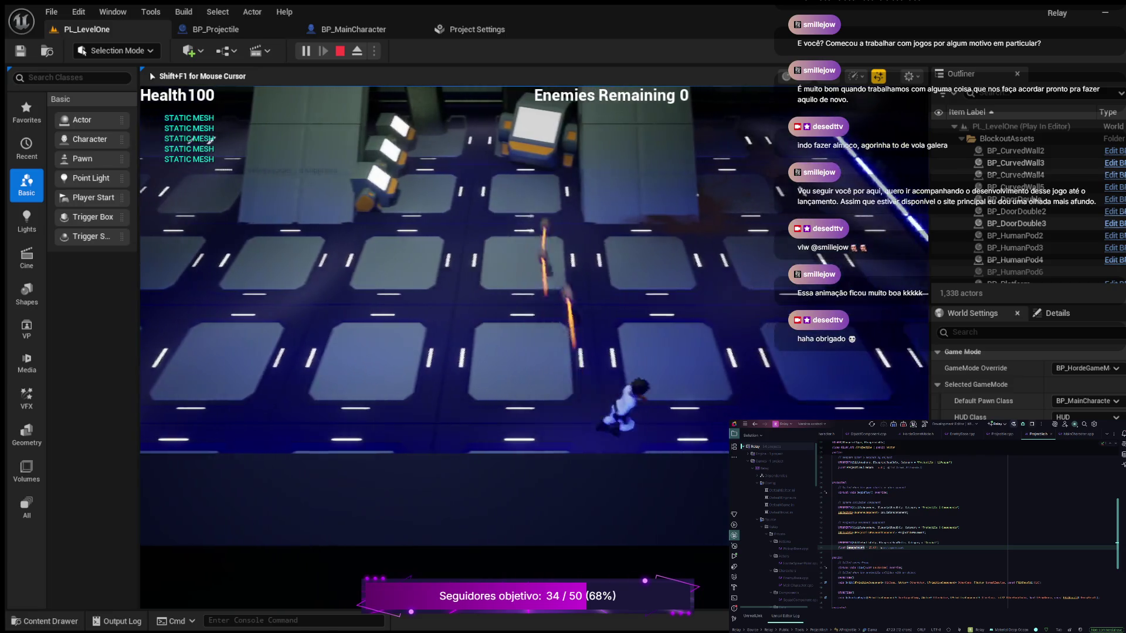
{"action": "key", "text": "a"}
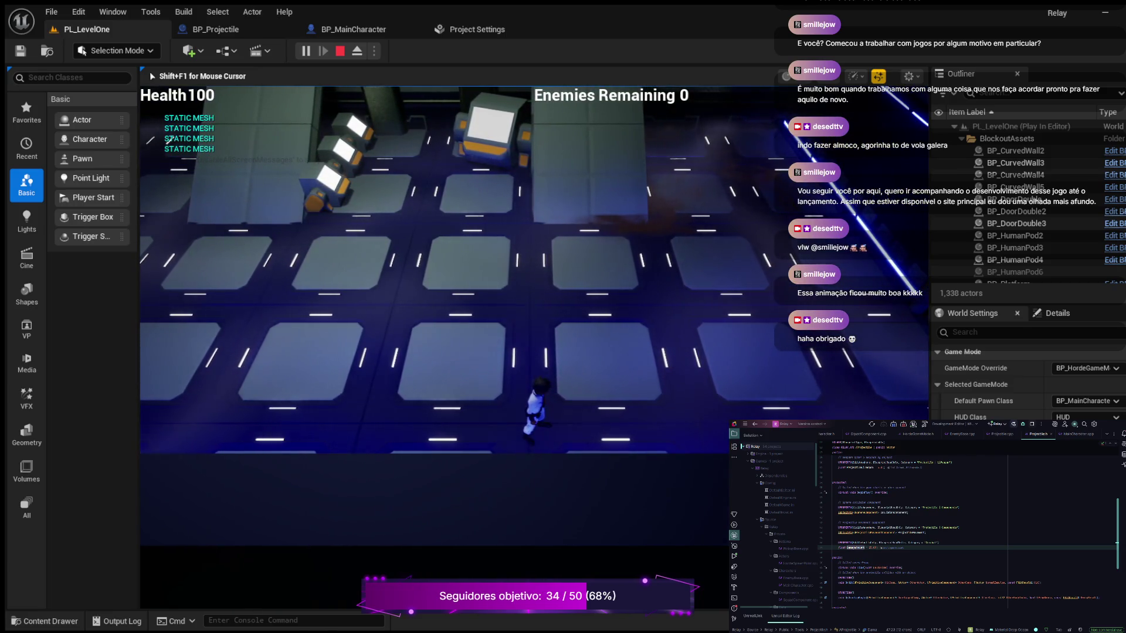
{"action": "key", "text": "Escape"}
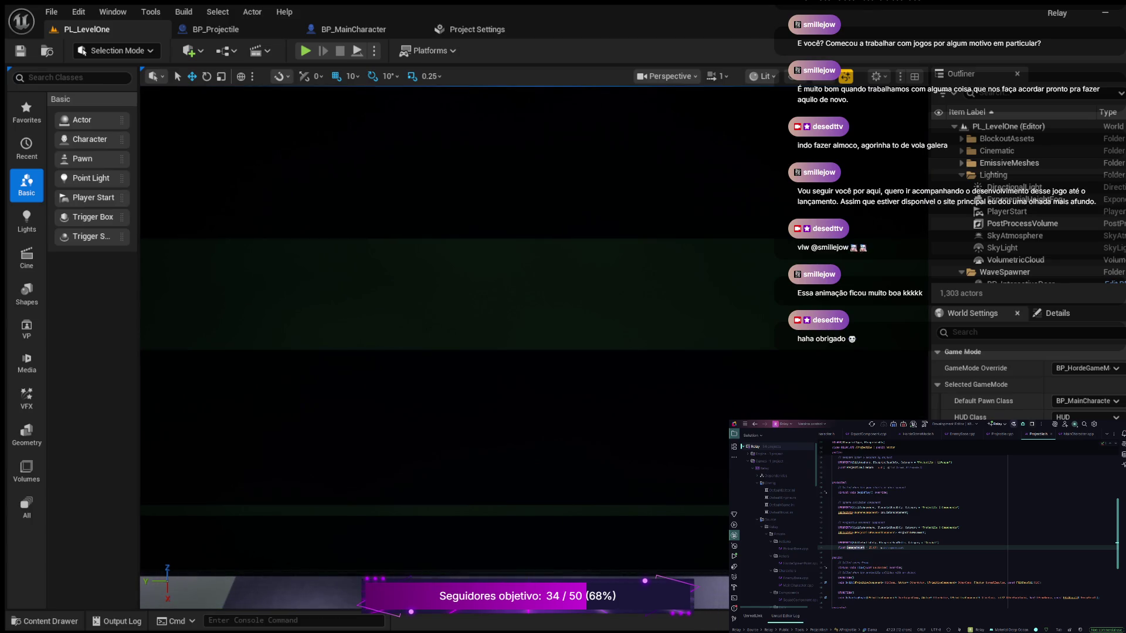
{"action": "scroll", "coordinate": [968, 528], "scroll_direction": "up", "scroll_amount": 4}
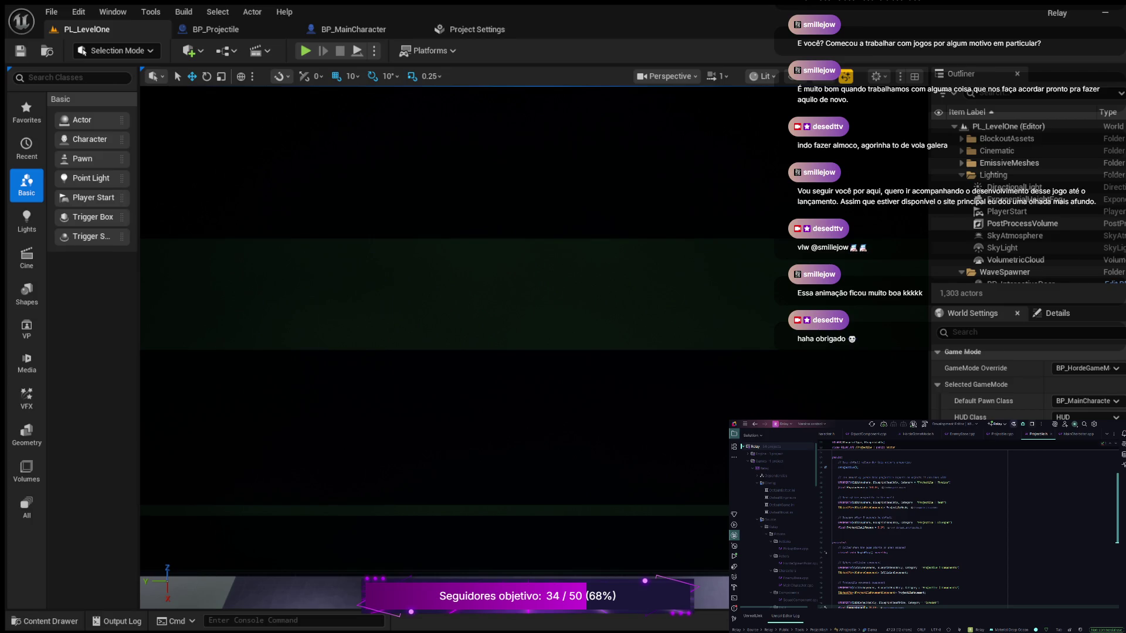
{"action": "scroll", "coordinate": [967, 528], "scroll_direction": "up", "scroll_amount": 2}
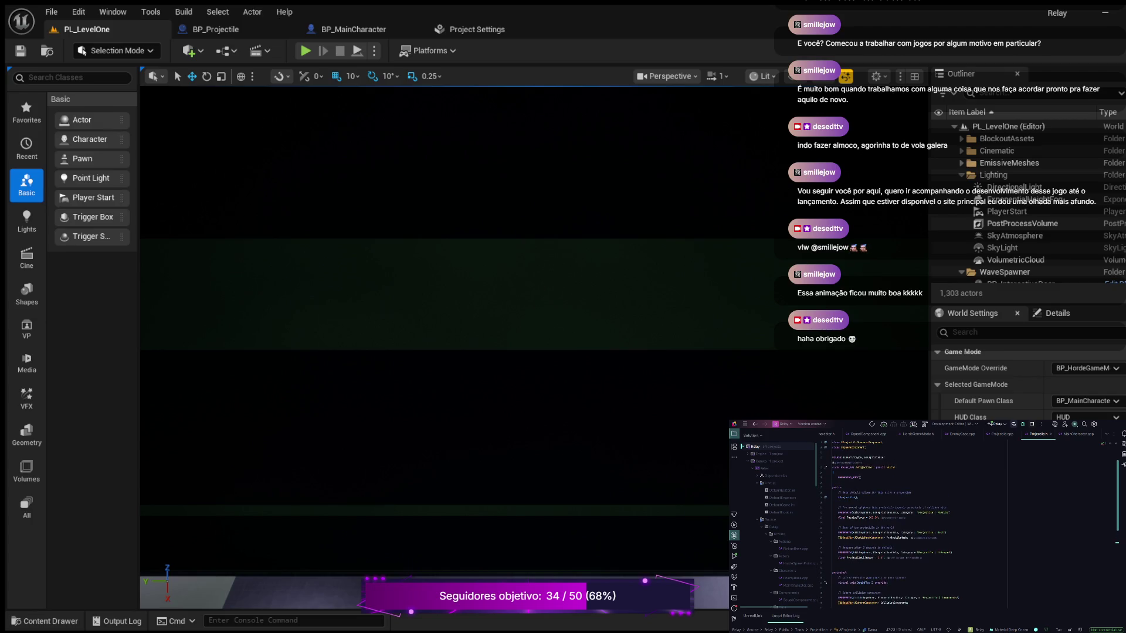
{"action": "scroll", "coordinate": [967, 528], "scroll_direction": "up", "scroll_amount": 2}
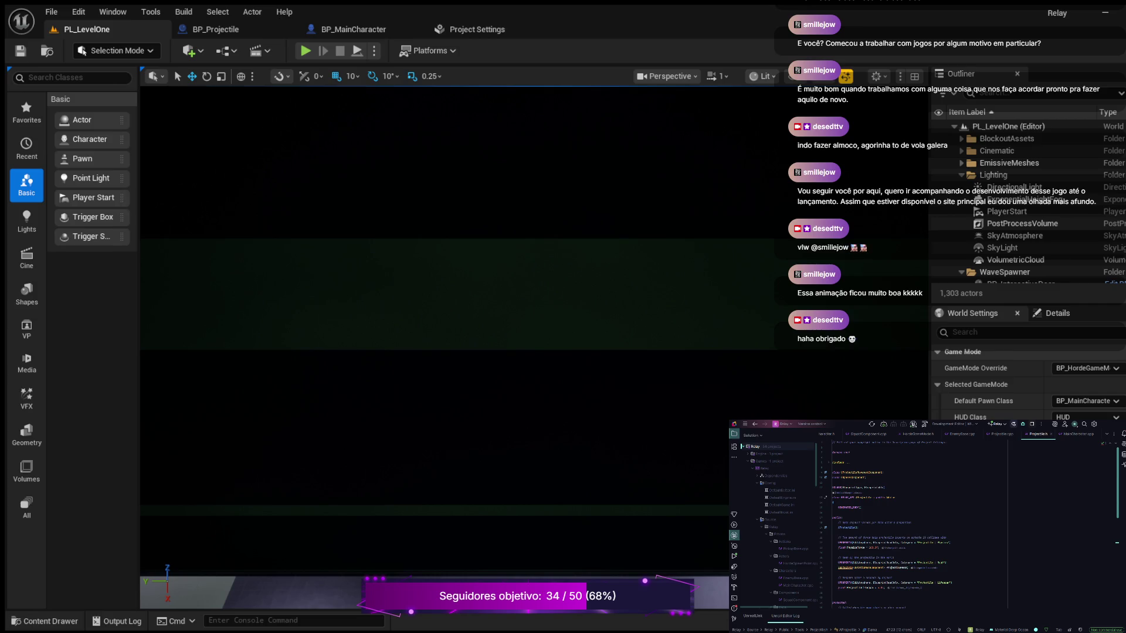
{"action": "scroll", "coordinate": [967, 528], "scroll_direction": "down", "scroll_amount": 2}
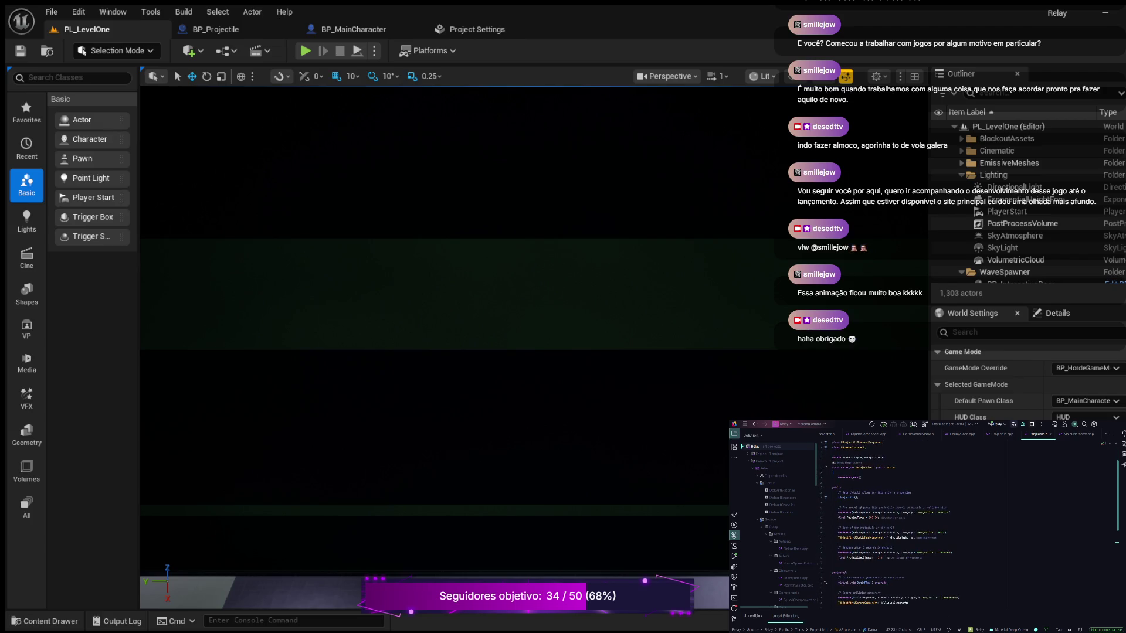
{"action": "scroll", "coordinate": [968, 528], "scroll_direction": "down", "scroll_amount": 3}
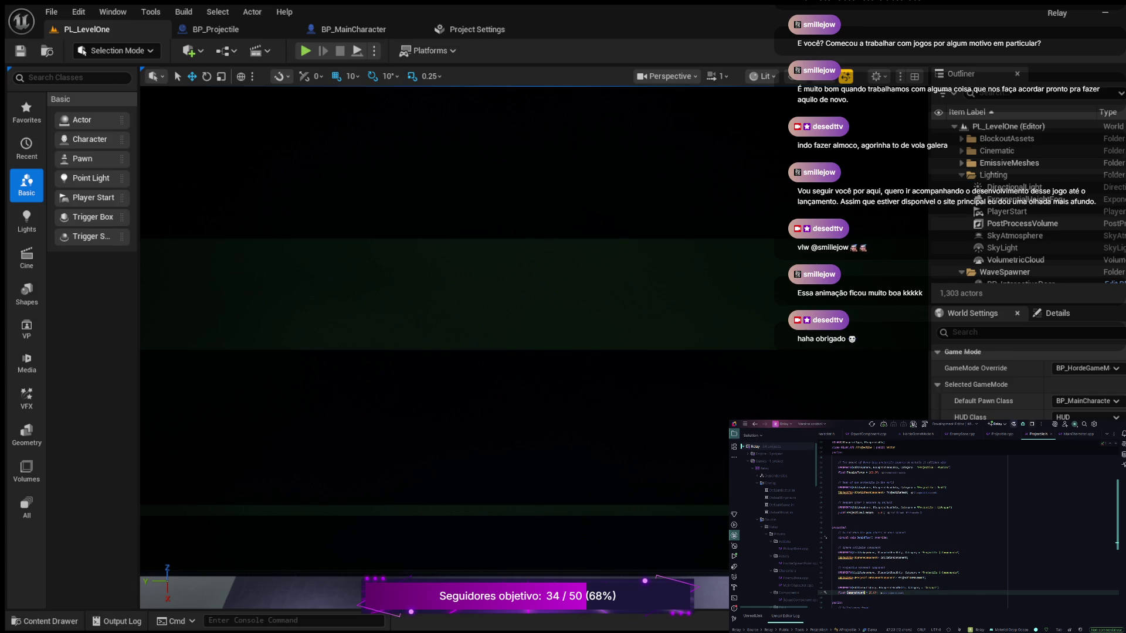
{"action": "scroll", "coordinate": [968, 528], "scroll_direction": "up", "scroll_amount": 3}
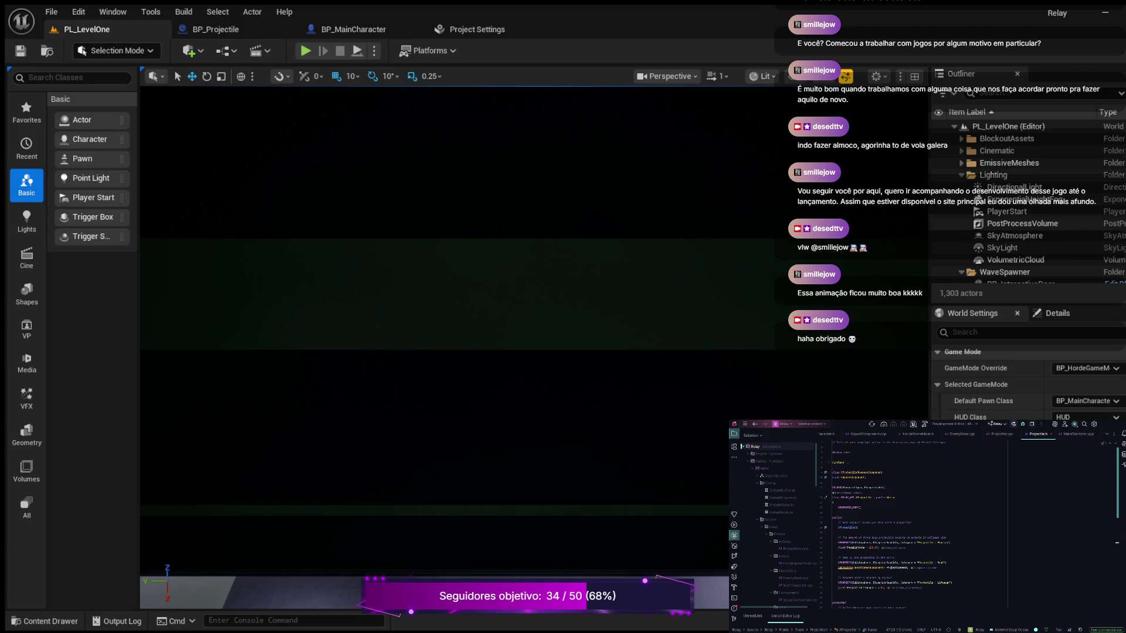
{"action": "scroll", "coordinate": [968, 528], "scroll_direction": "down", "scroll_amount": 3}
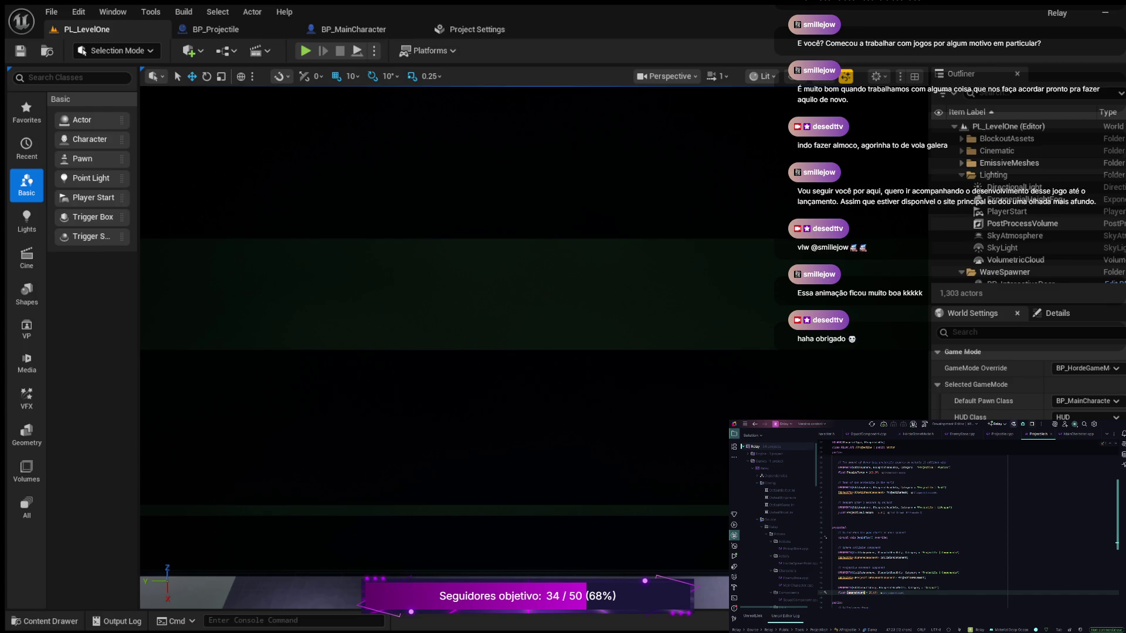
{"action": "scroll", "coordinate": [968, 528], "scroll_direction": "down", "scroll_amount": 4}
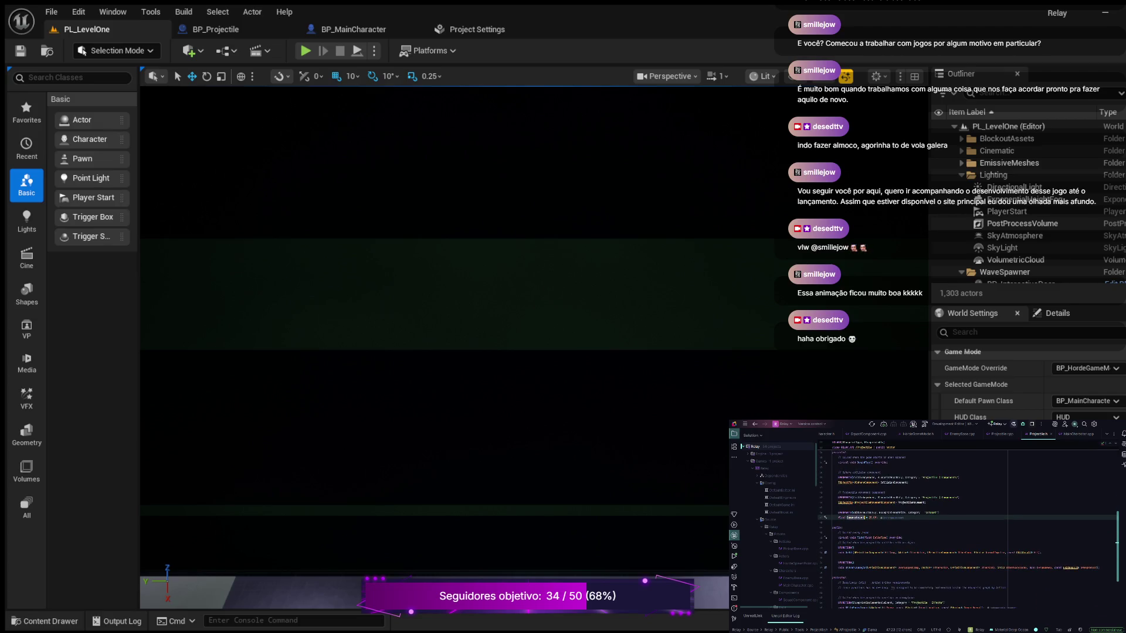
{"action": "scroll", "coordinate": [968, 527], "scroll_direction": "down", "scroll_amount": 2}
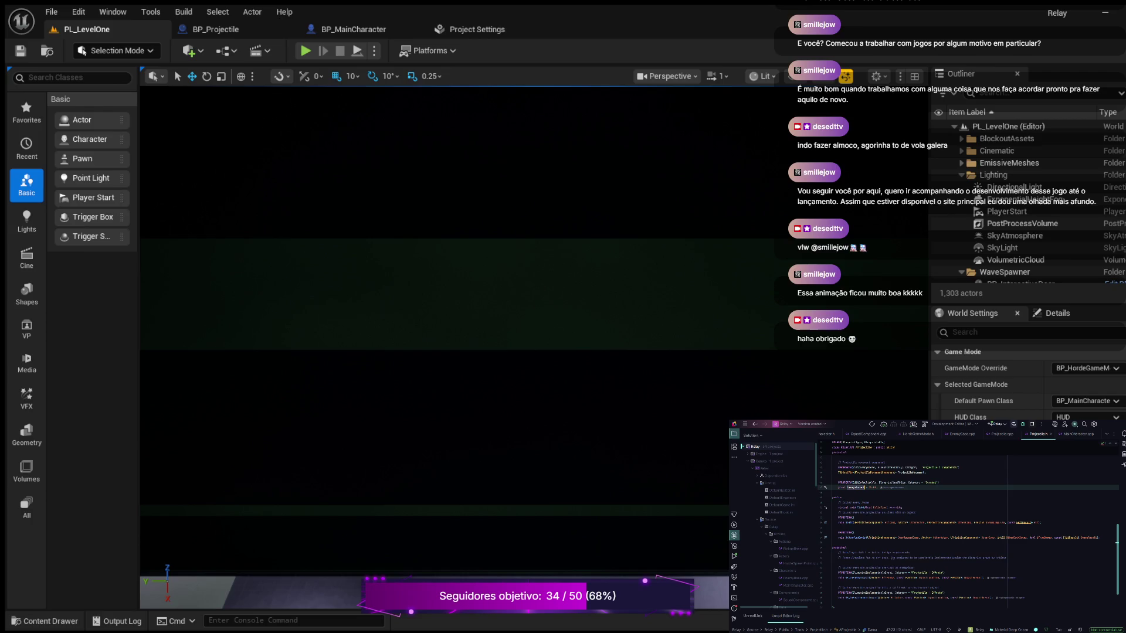
{"action": "scroll", "coordinate": [968, 528], "scroll_direction": "down", "scroll_amount": 2}
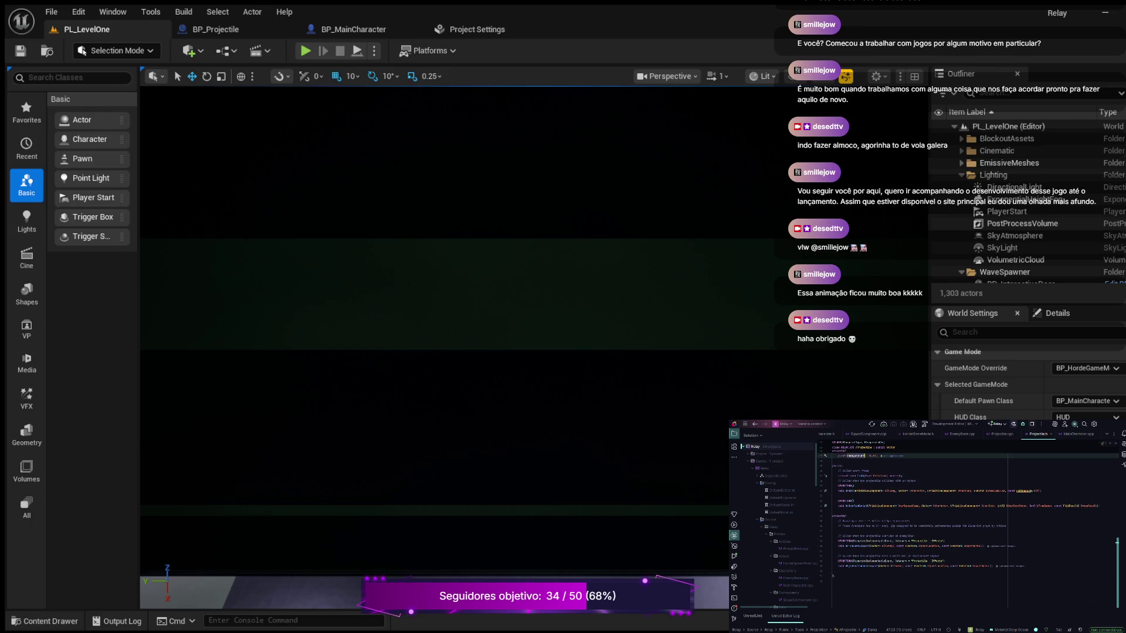
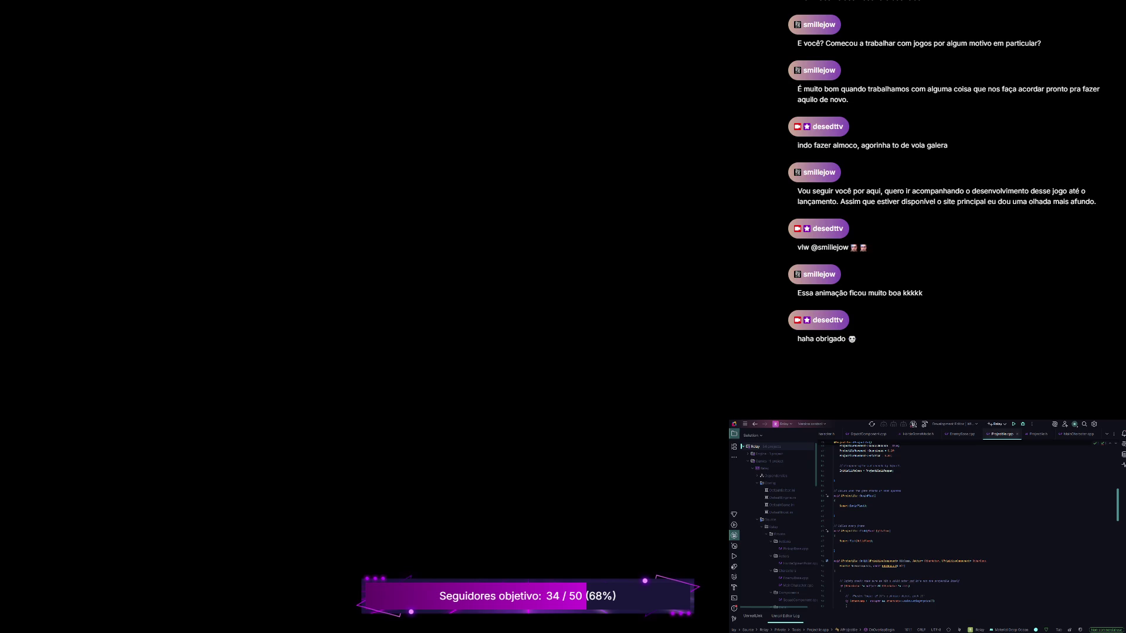
Step: Rebuild the project's C++ code, then start Play-in-Editor on PL_LevelOne
{"action": "left_click", "coordinate": [1013, 424]}
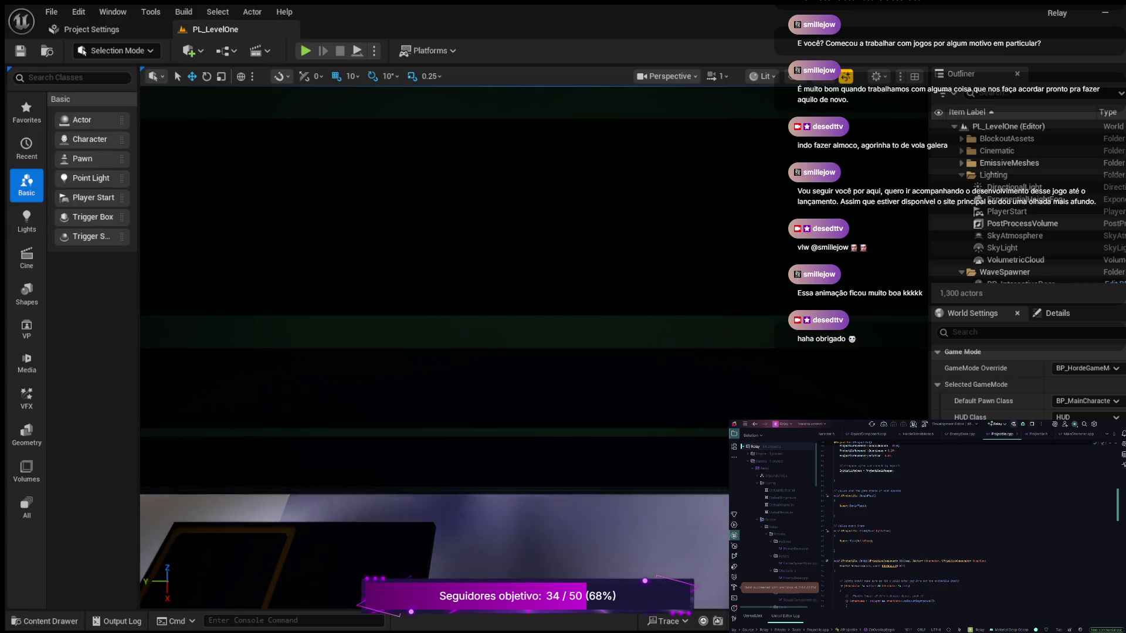
{"action": "key", "text": "alt+p"}
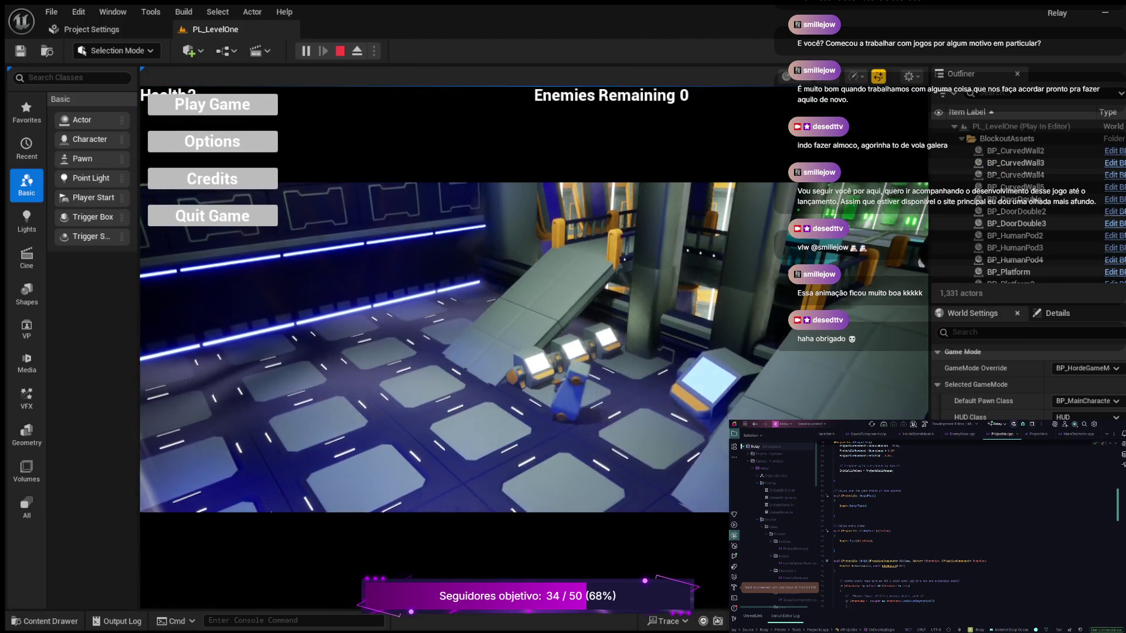
Step: Choose Play Game from the main menu and run the character down the level
{"action": "left_click", "coordinate": [212, 104]}
{"action": "key", "text": "s"}
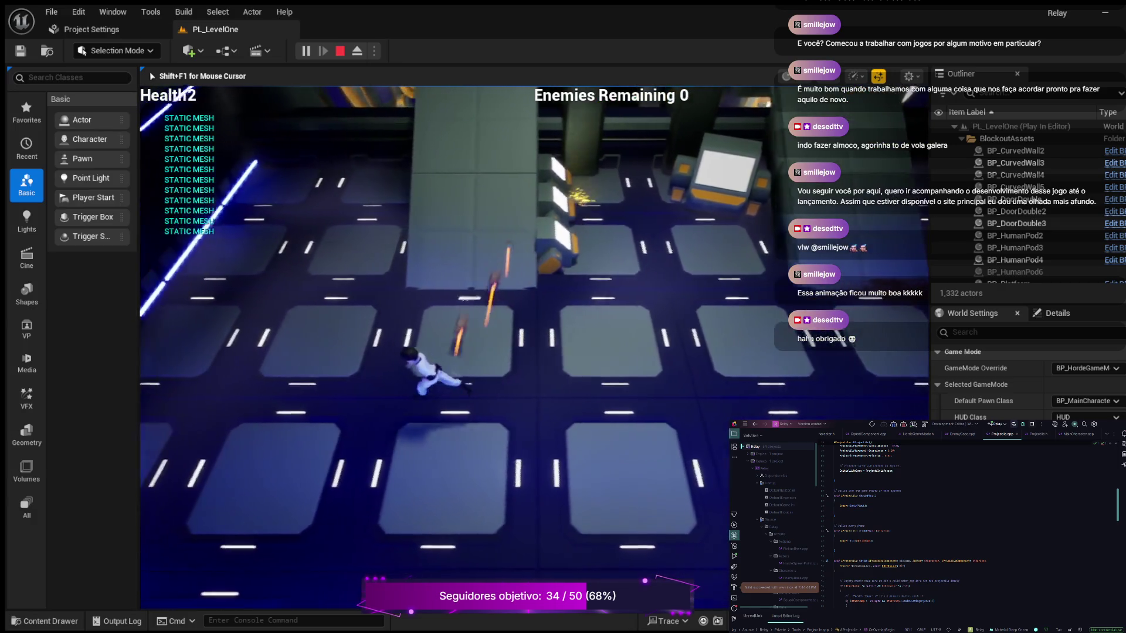
Step: Run the character up the bridge and fight off the triggered enemy wave
{"action": "key", "text": "w"}
{"action": "key", "text": "s"}
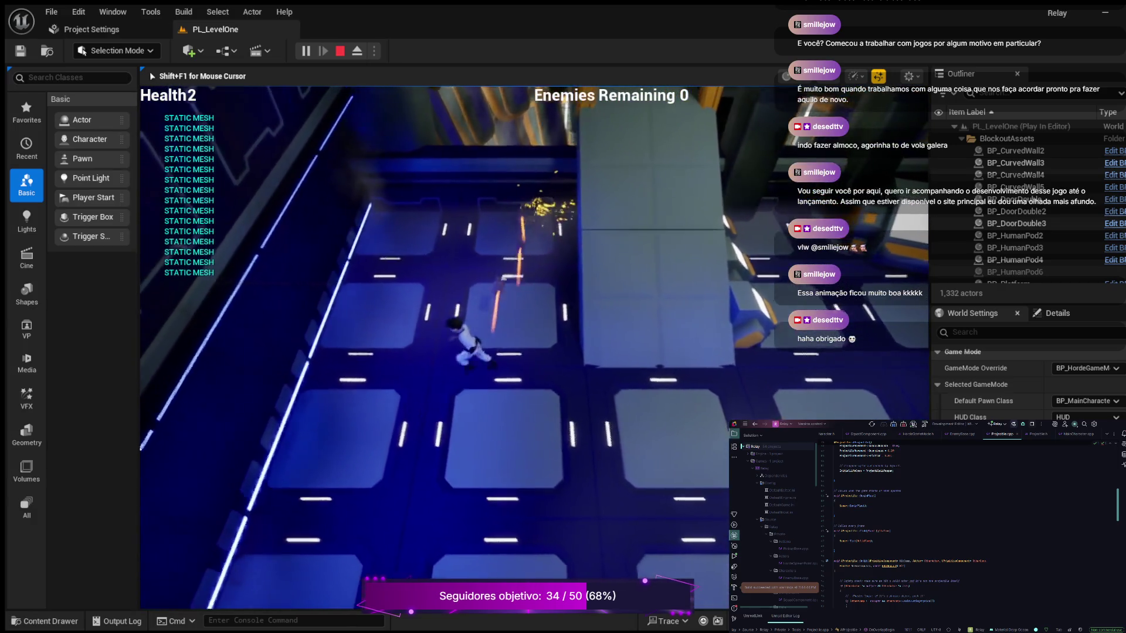
{"action": "key", "text": "w"}
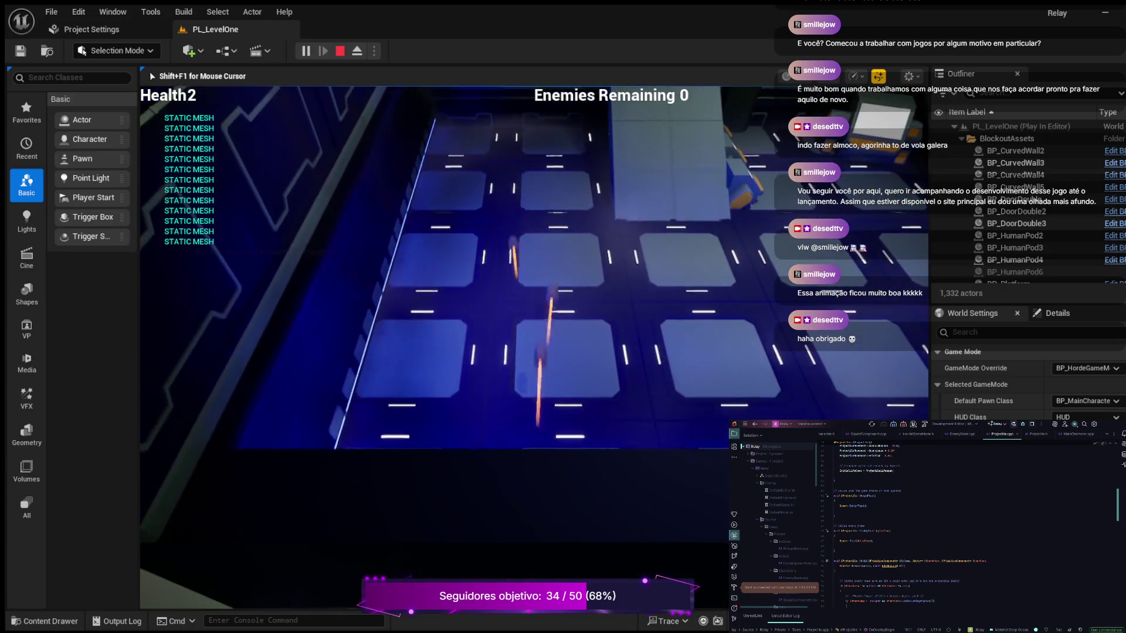
{"action": "key", "text": "w"}
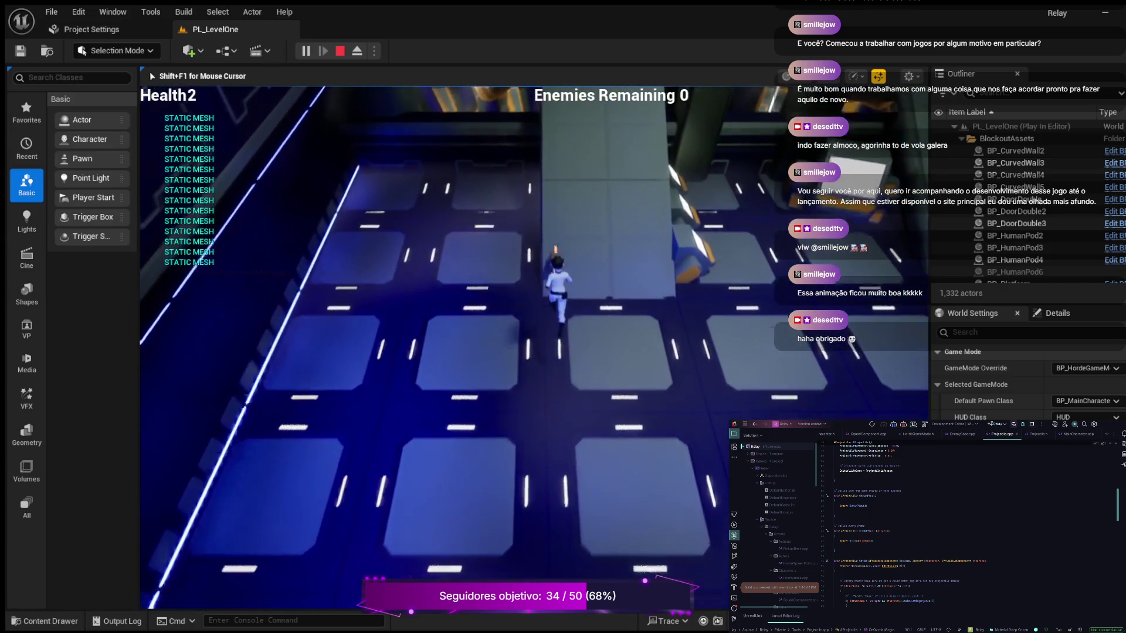
{"action": "key", "text": "w"}
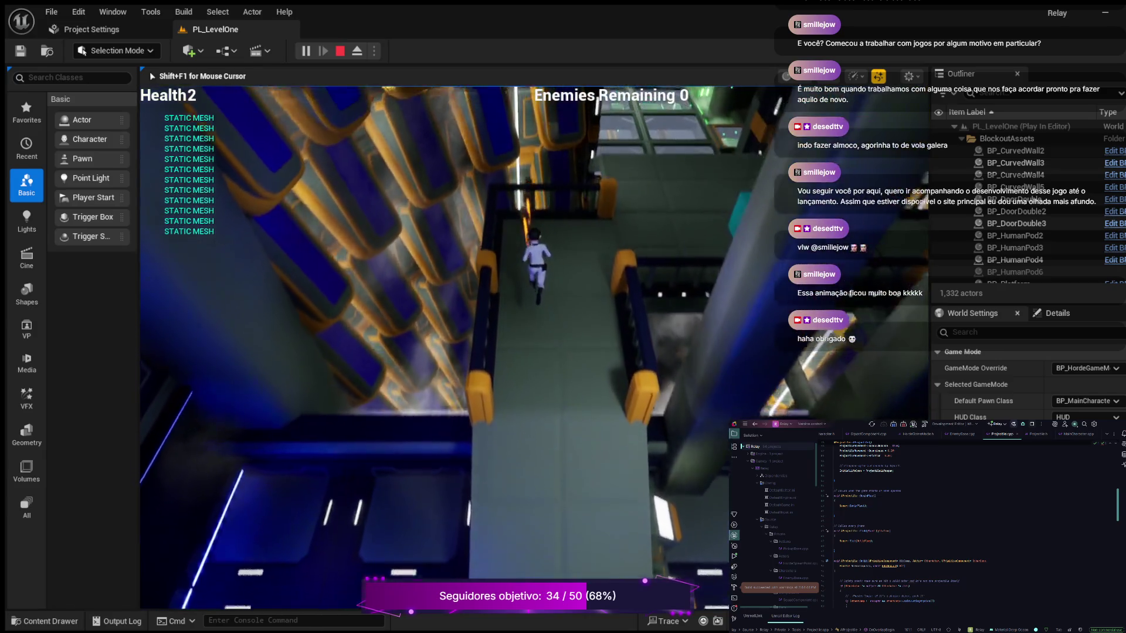
{"action": "key", "text": "w"}
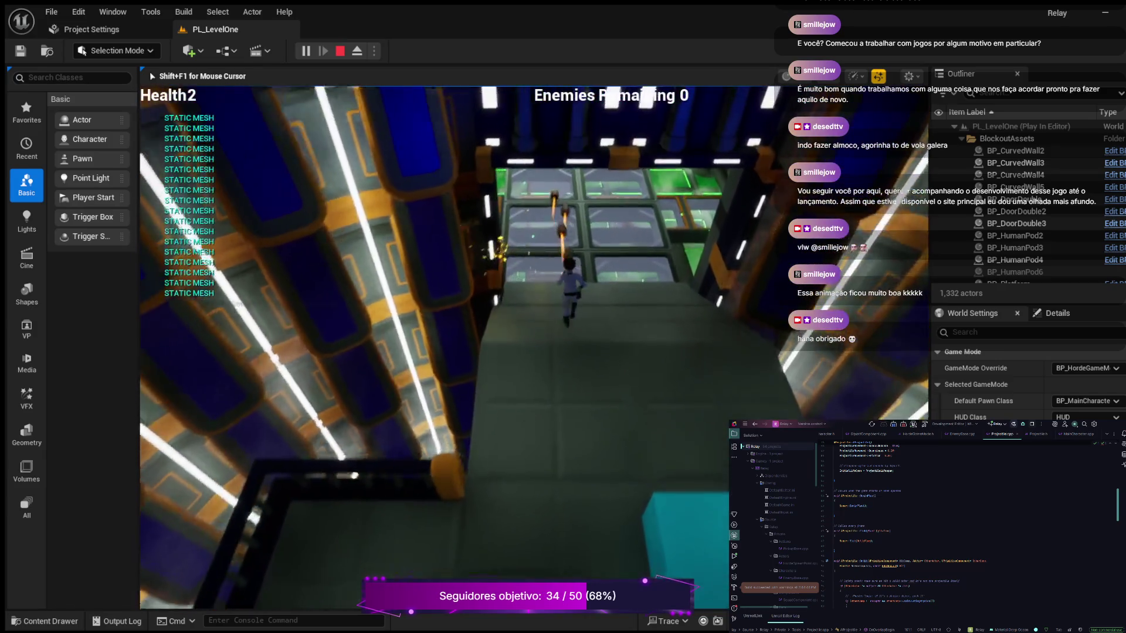
{"action": "key", "text": "w"}
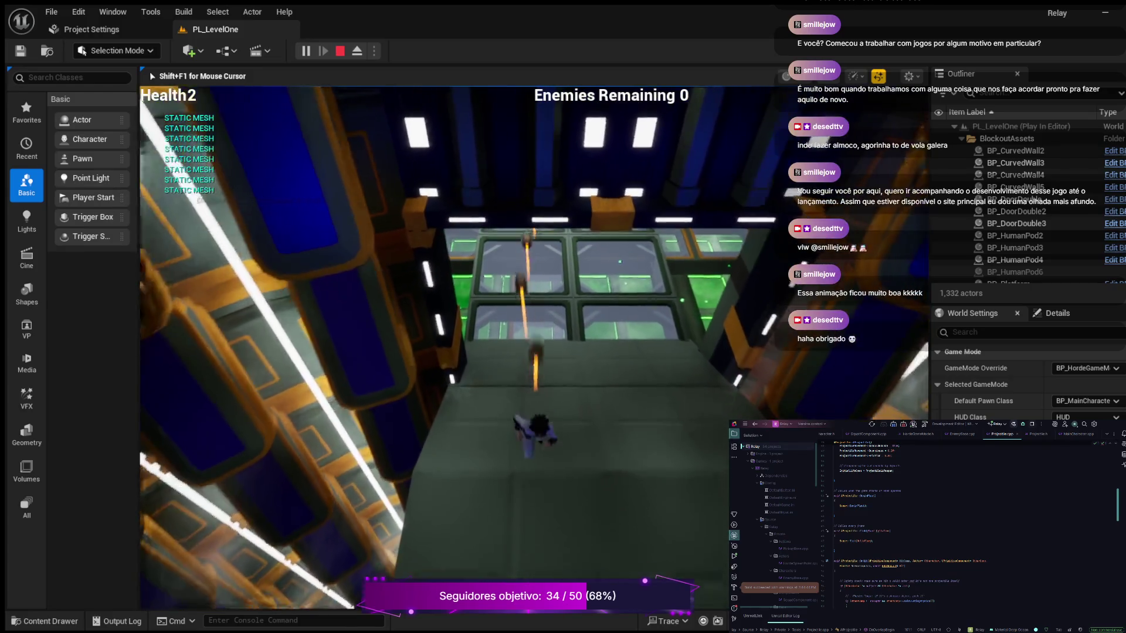
{"action": "key", "text": "w"}
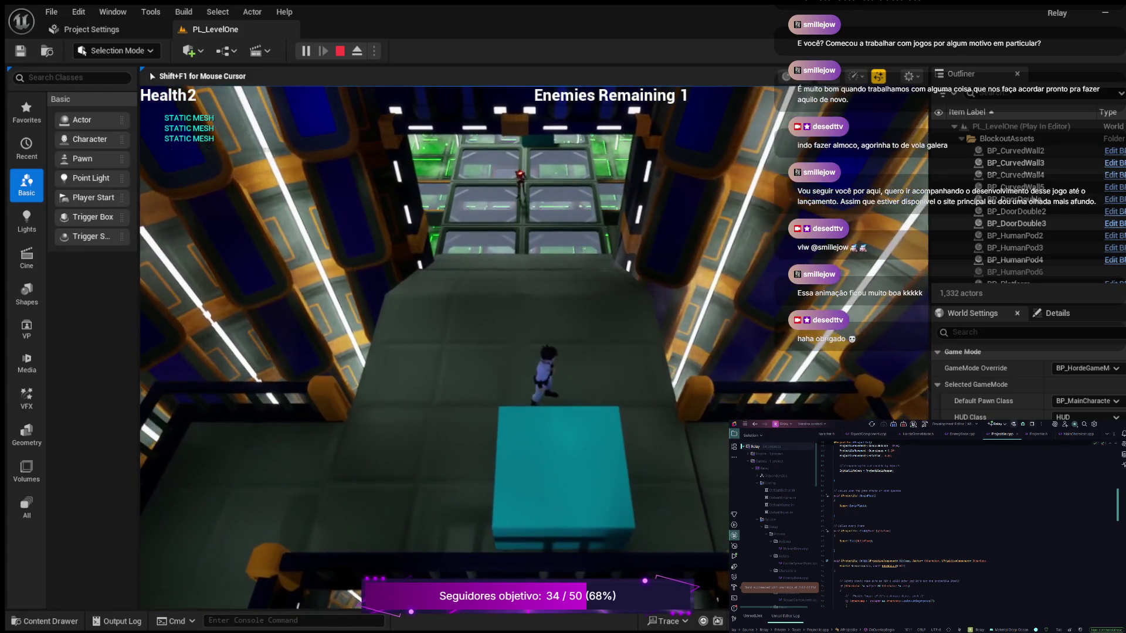
{"action": "key", "text": "w"}
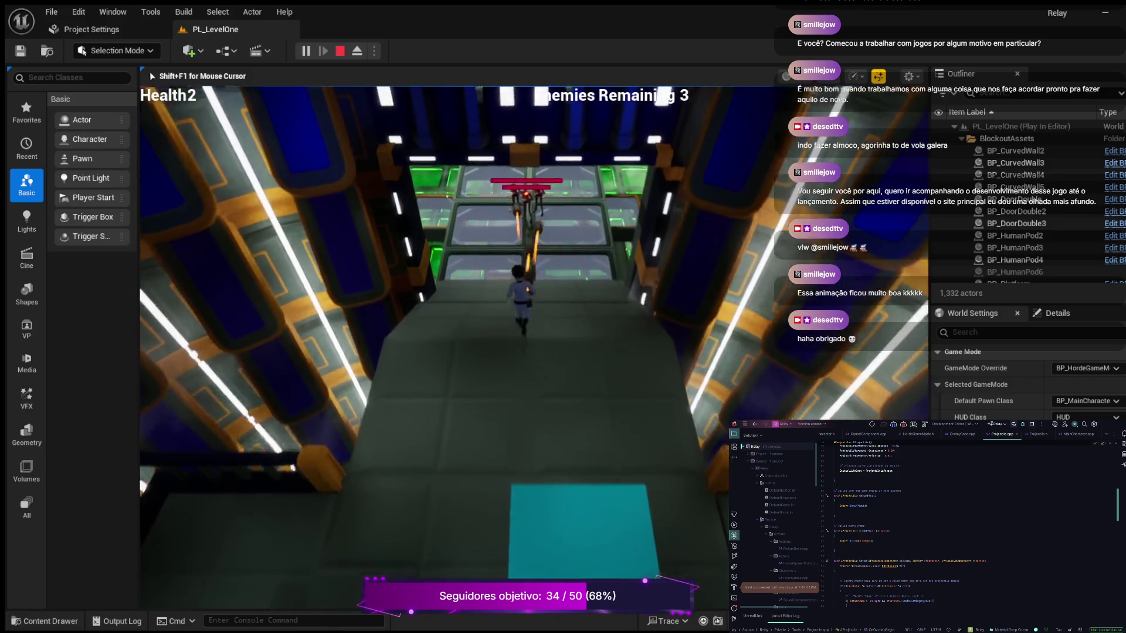
{"action": "key", "text": "w"}
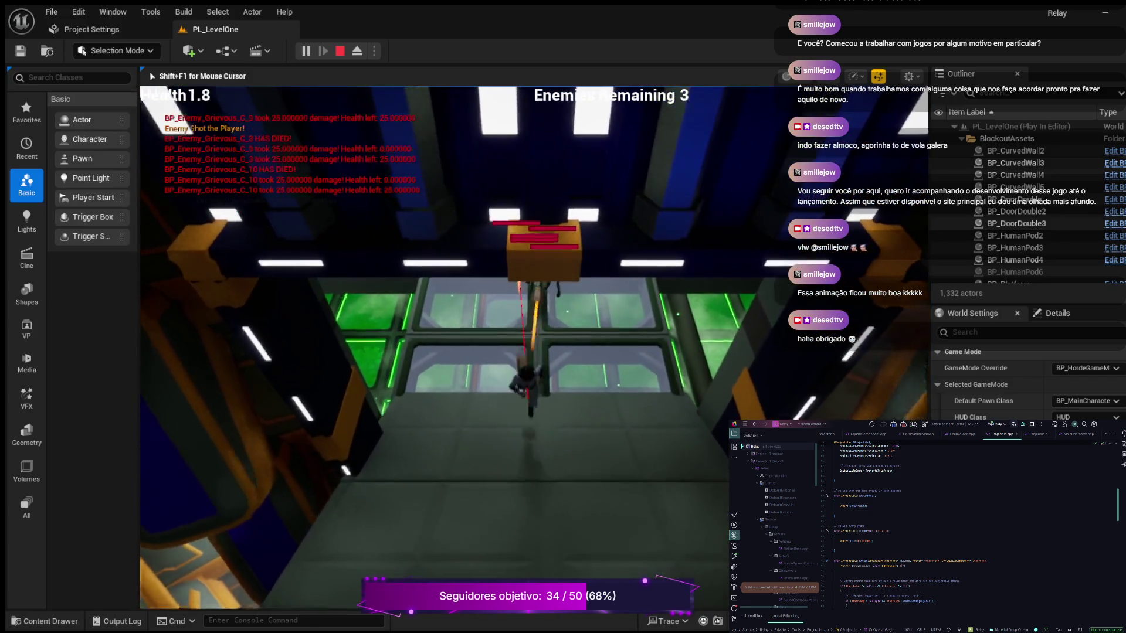
{"action": "key", "text": "w"}
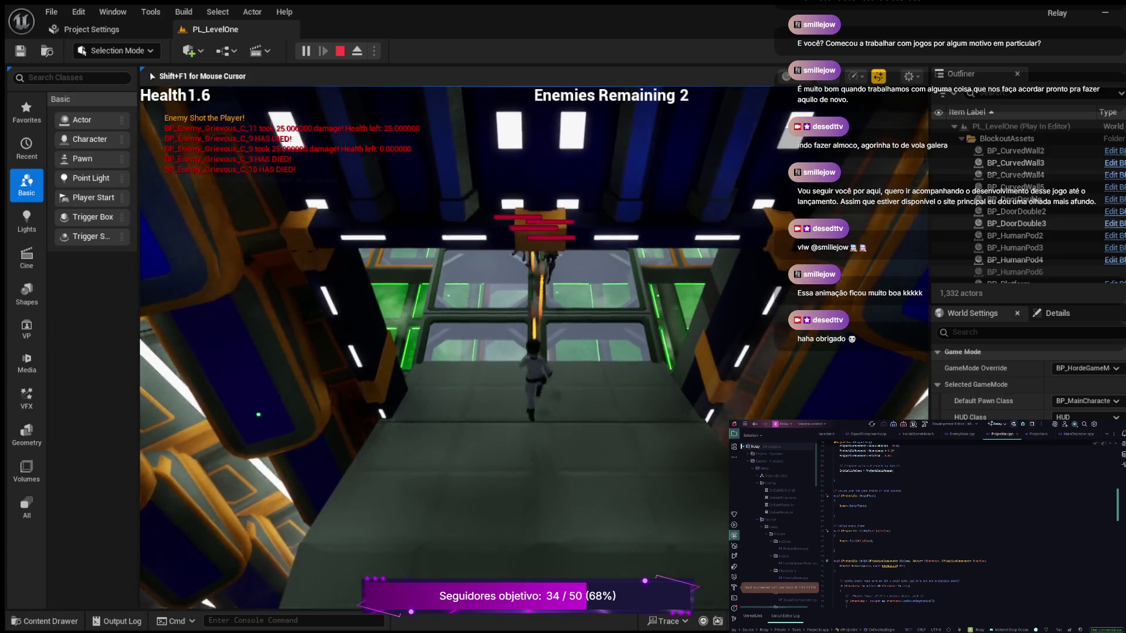
Step: Advance into the green room and corridor, backing away while firing at enemies
{"action": "key", "text": "w"}
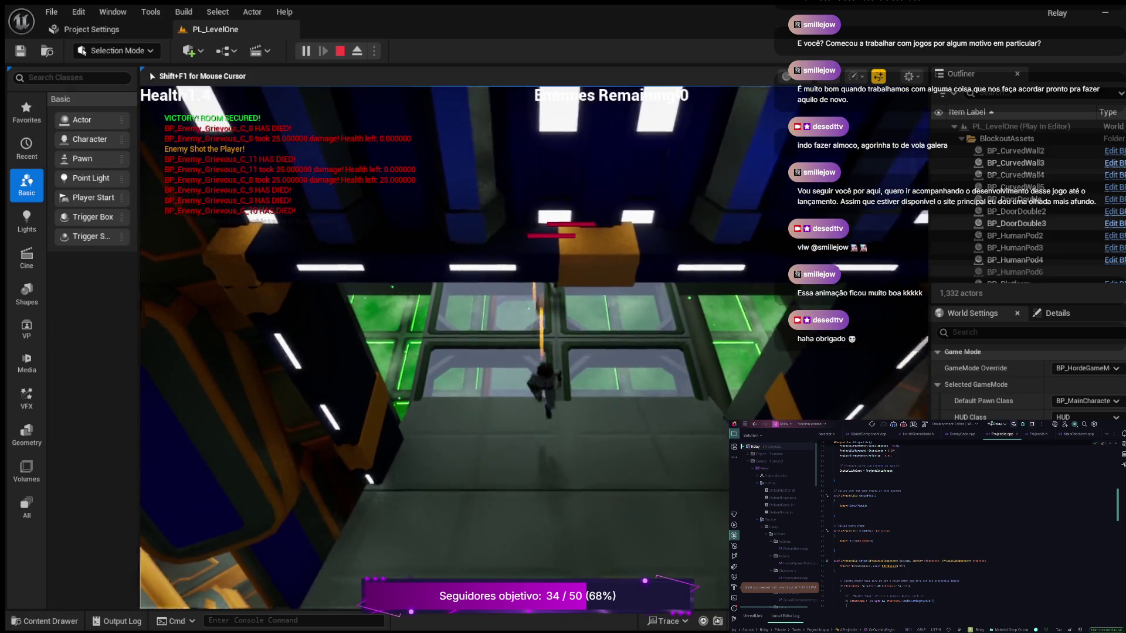
{"action": "key", "text": "w"}
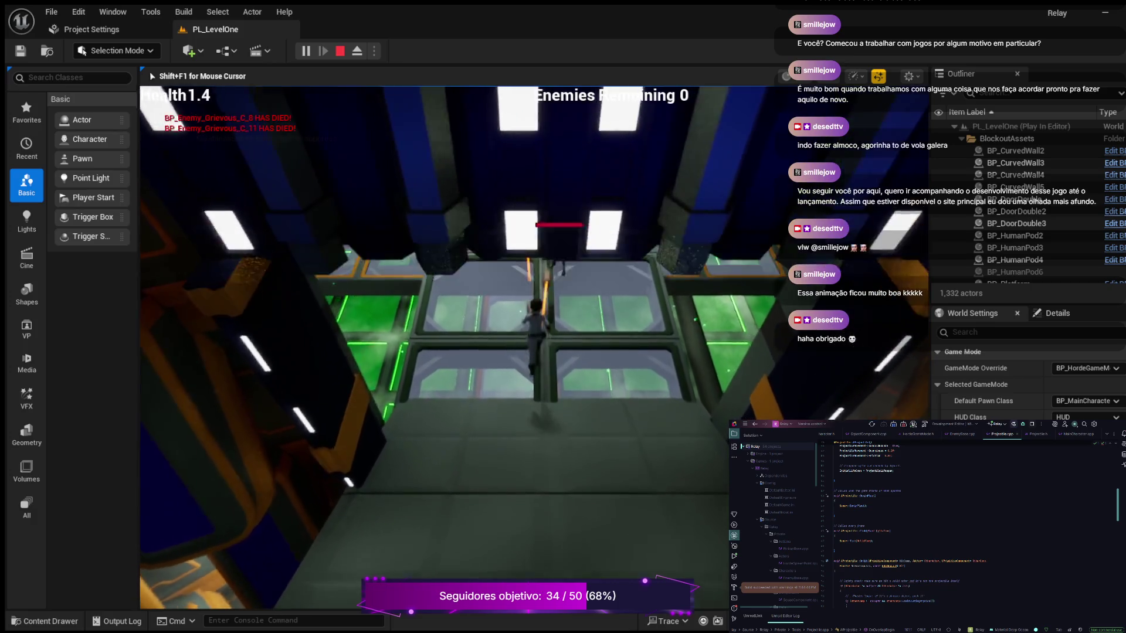
{"action": "key", "text": "s"}
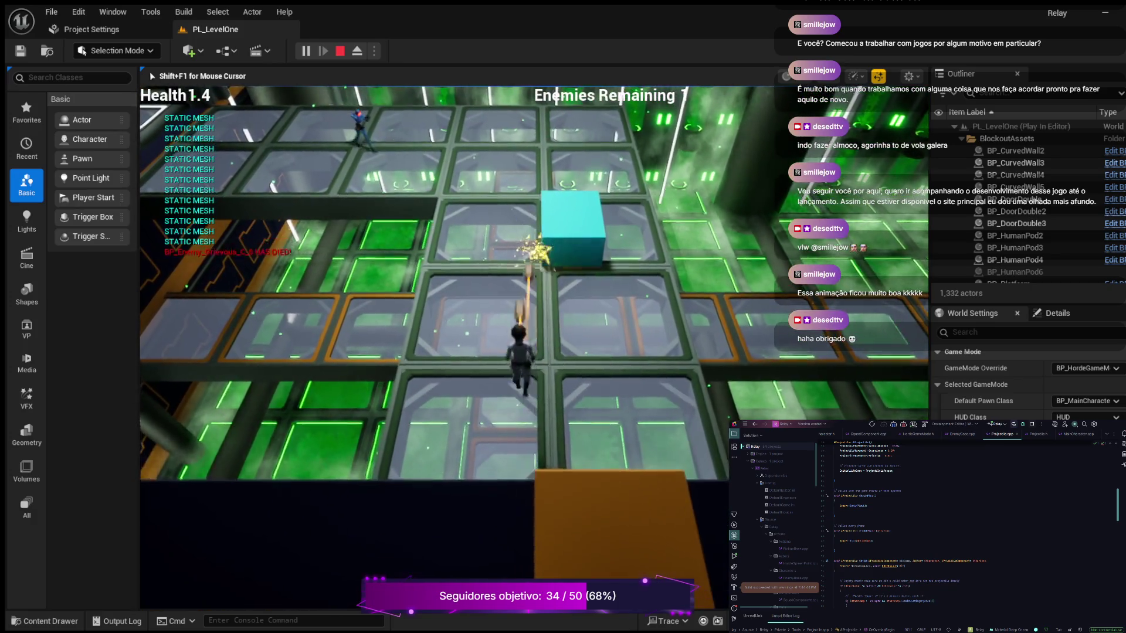
{"action": "key", "text": "w"}
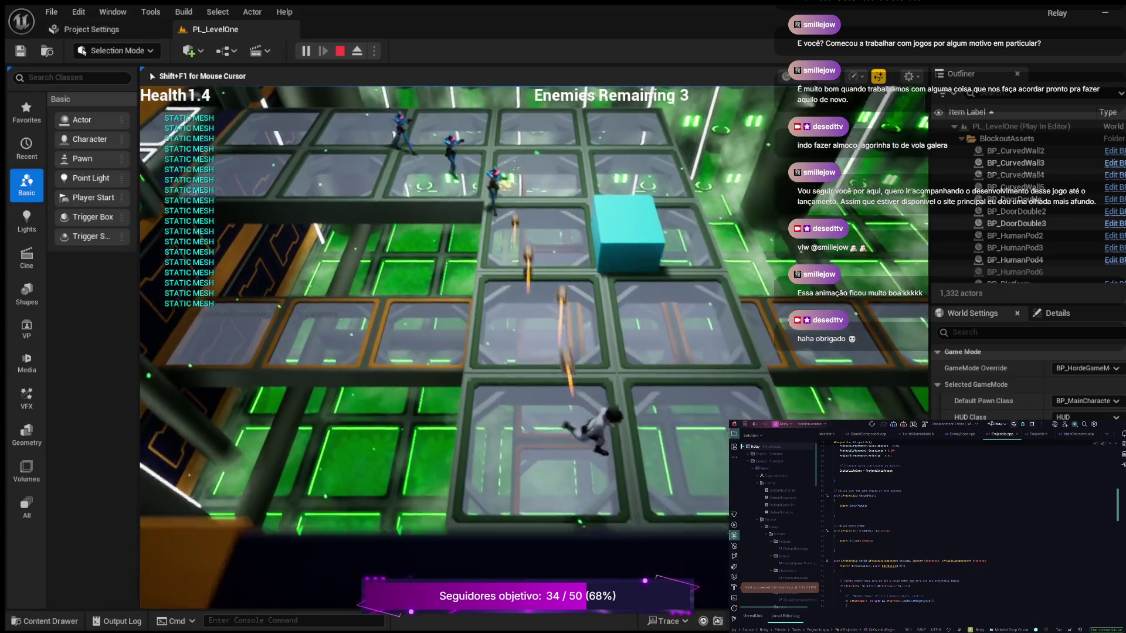
{"action": "key", "text": "s"}
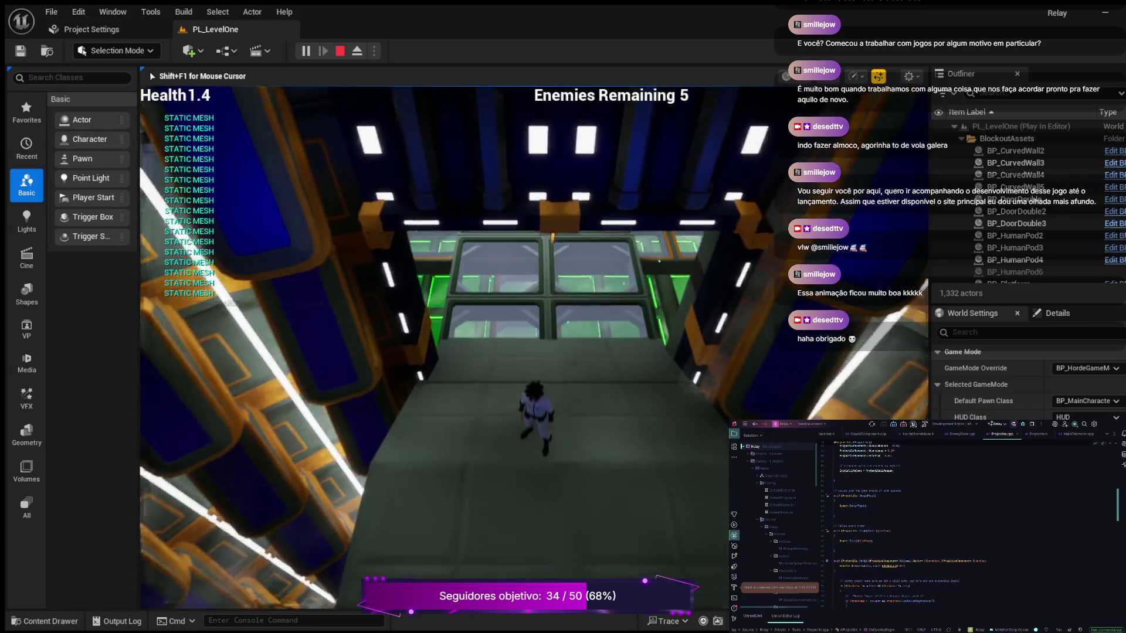
Step: Eject to select walkway SM_Walkway_01b11, repossess to fire up it, then eject again
{"action": "key", "text": "F8"}
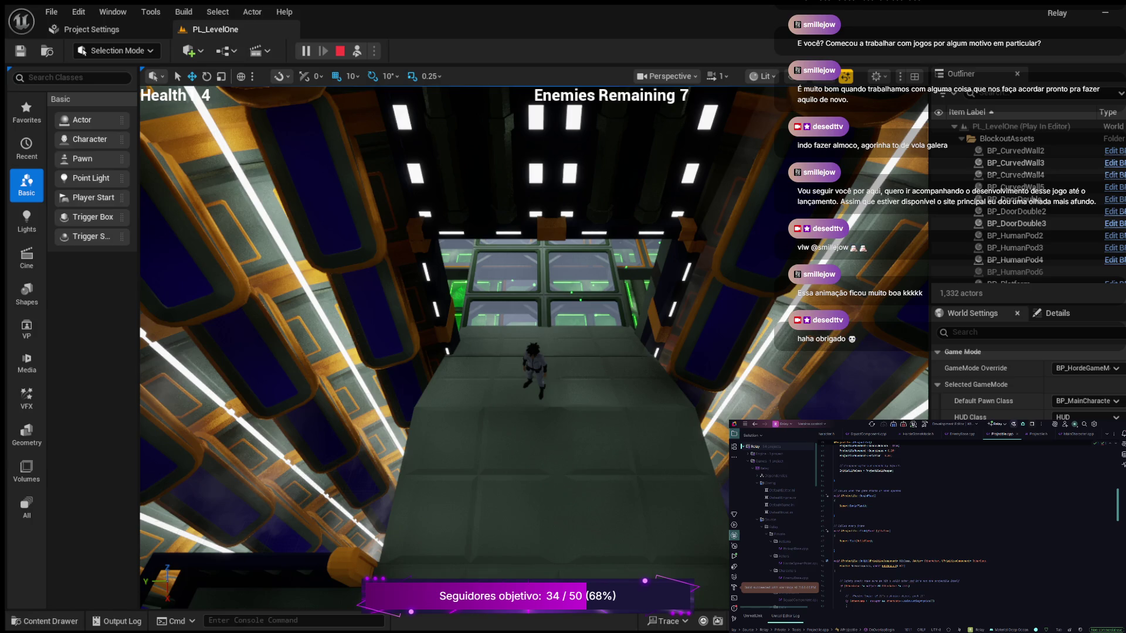
{"action": "left_click", "coordinate": [498, 349]}
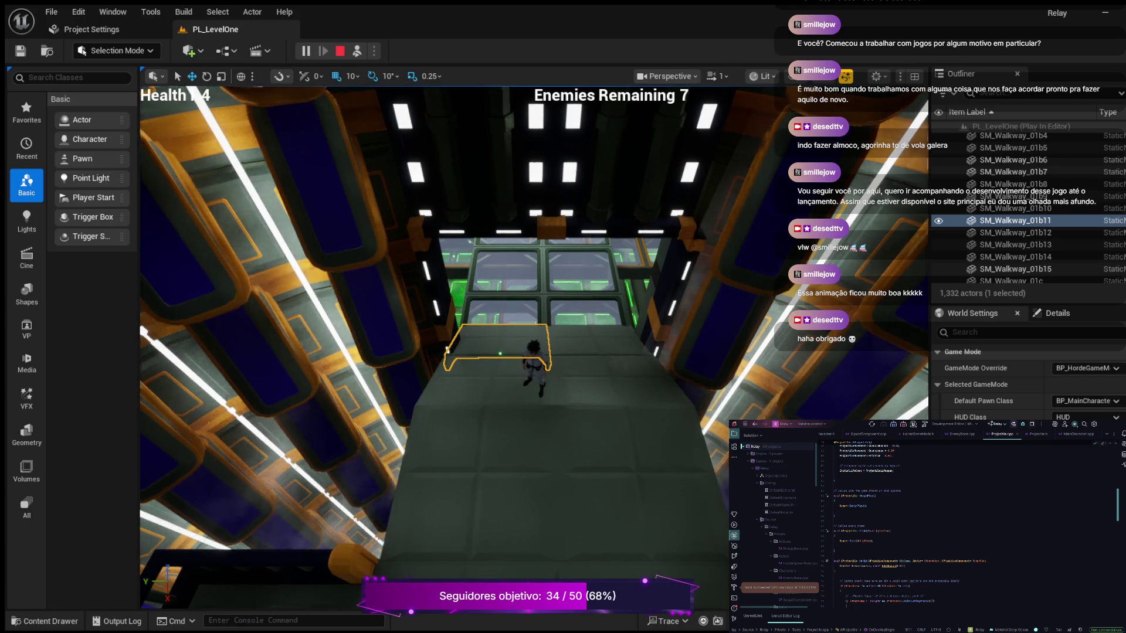
{"action": "key", "text": "F8"}
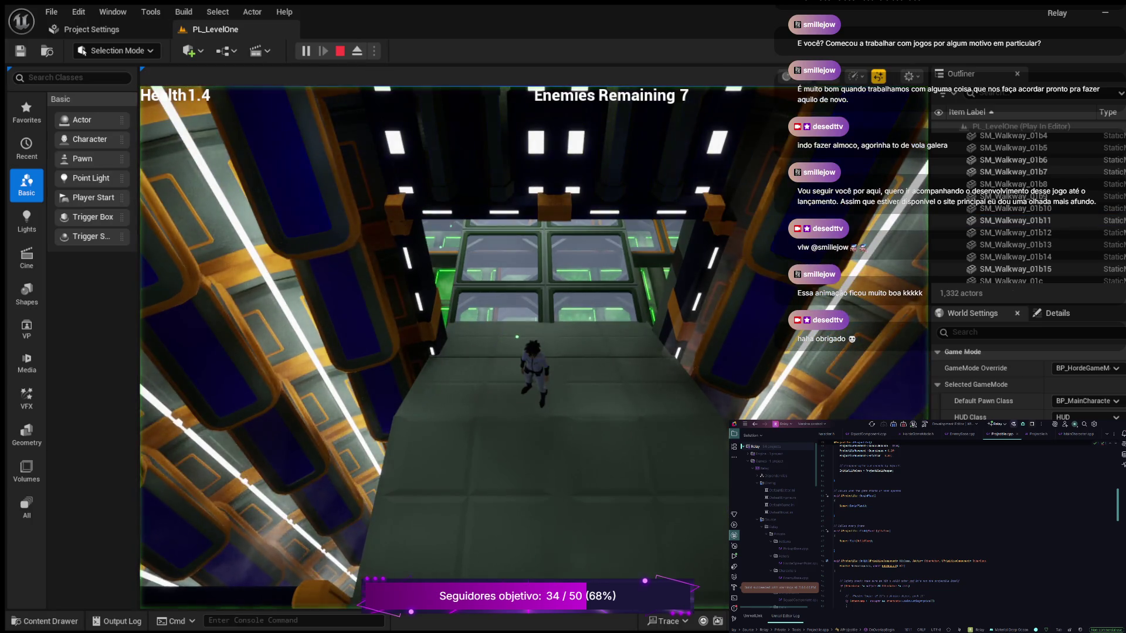
{"action": "left_click", "coordinate": [434, 346]}
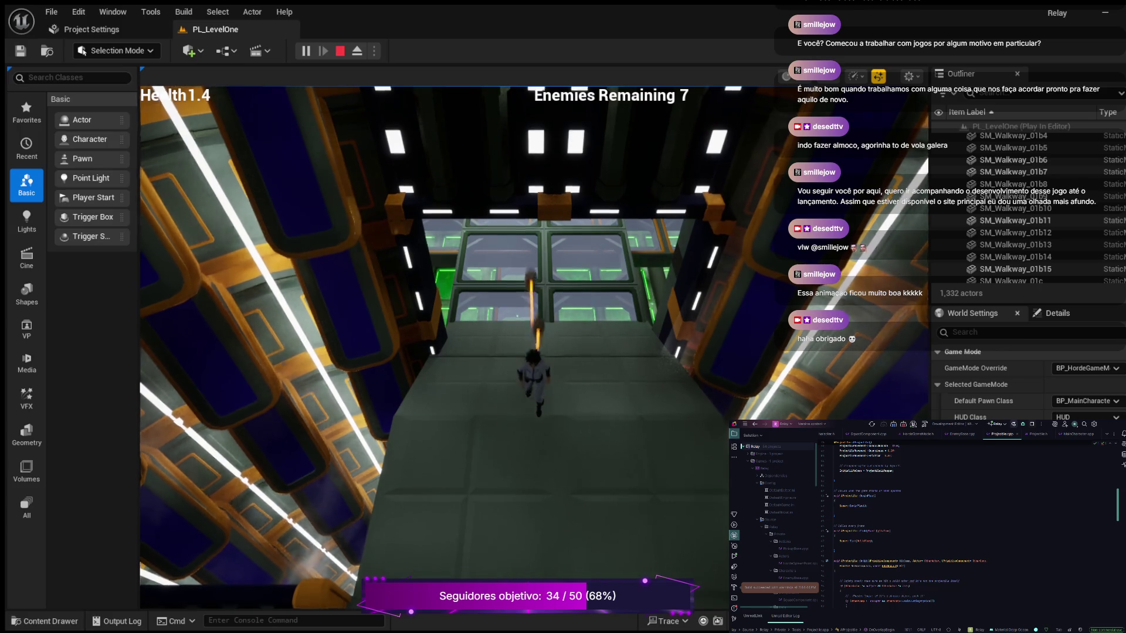
{"action": "key", "text": "s"}
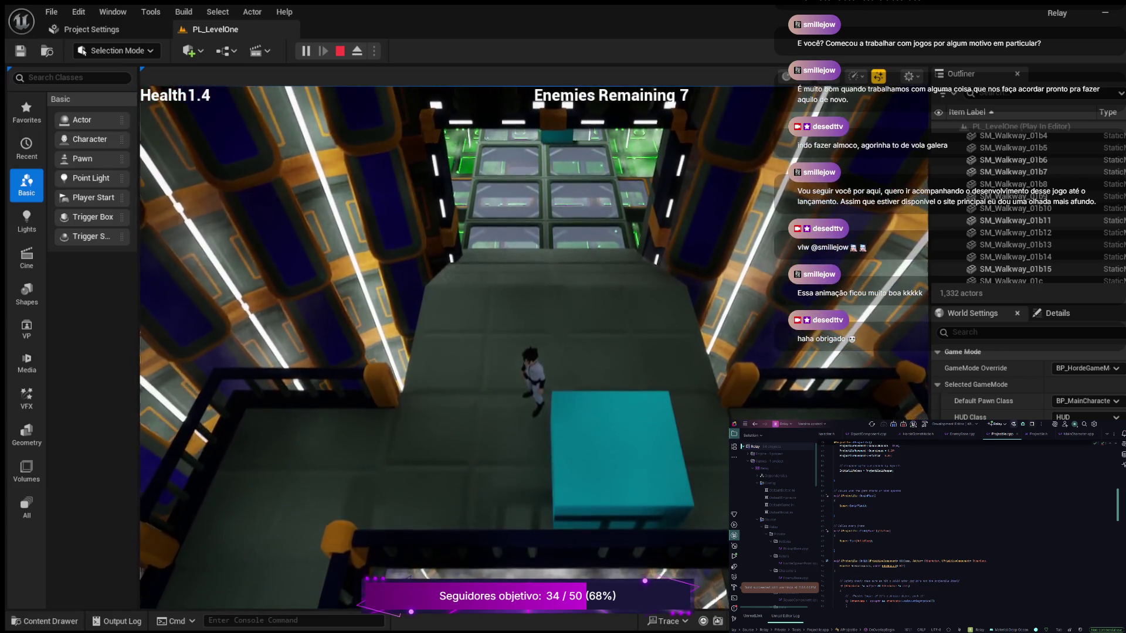
{"action": "key", "text": "F8"}
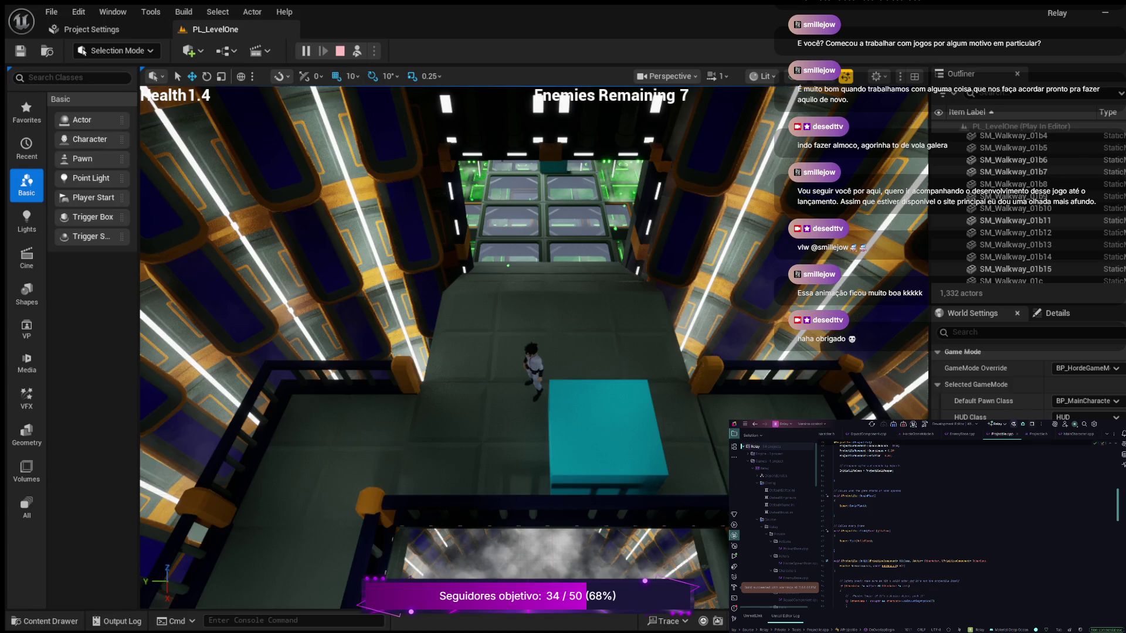
Step: Stop the Play-in-Editor session and bring up the Projectile.h header in Rider
{"action": "left_click", "coordinate": [339, 51]}
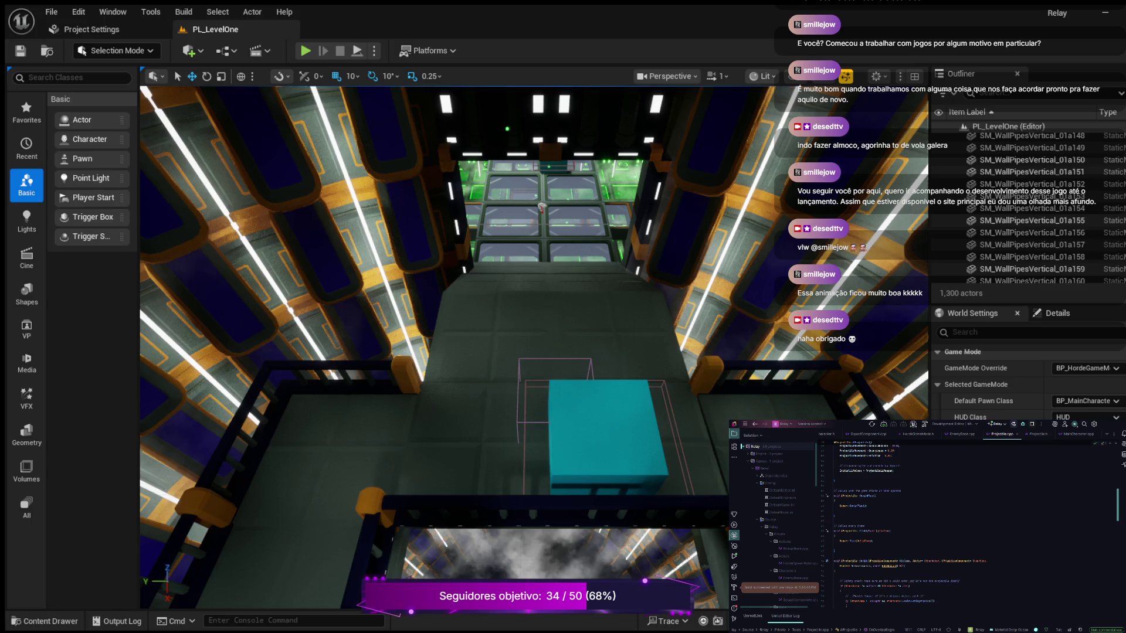
{"action": "left_click", "coordinate": [1039, 435]}
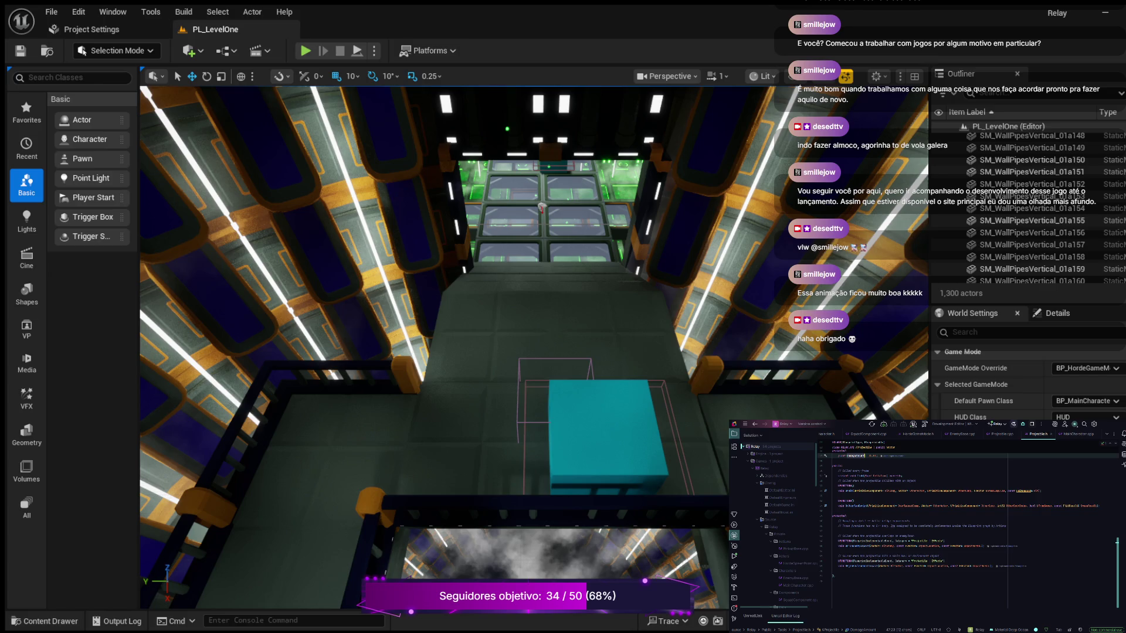
Step: Return to the Projectile.cpp constructor, cursor at the end of the bRotationFollowsVelocity line
{"action": "left_click", "coordinate": [1002, 435]}
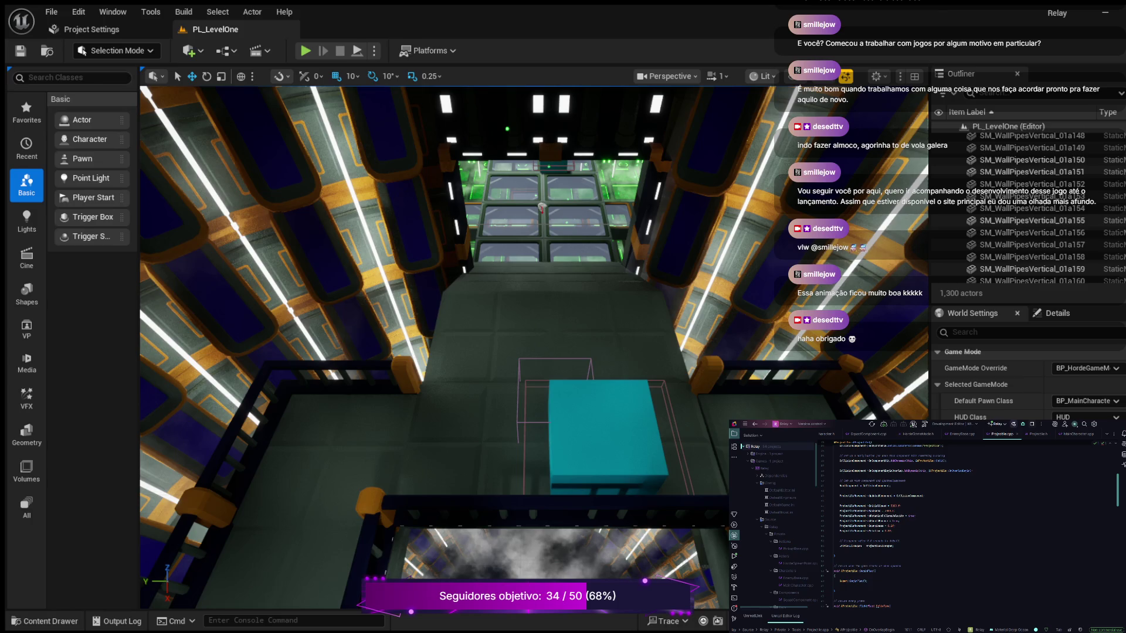
{"action": "left_click", "coordinate": [916, 516]}
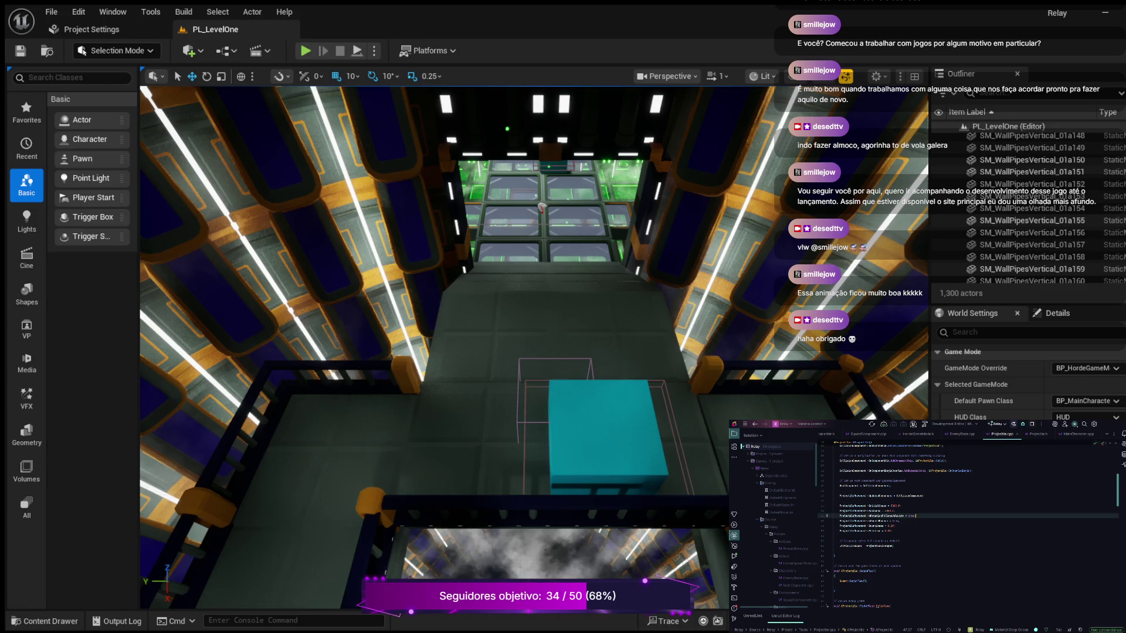
Step: Insert a new ProjectileMovement-> property line below bRotationFollowsVelocity using code completion
{"action": "key", "text": "Return"}
{"action": "key", "text": "Return"}
{"action": "key", "text": "Return"}
{"action": "left_click", "coordinate": [834, 525]}
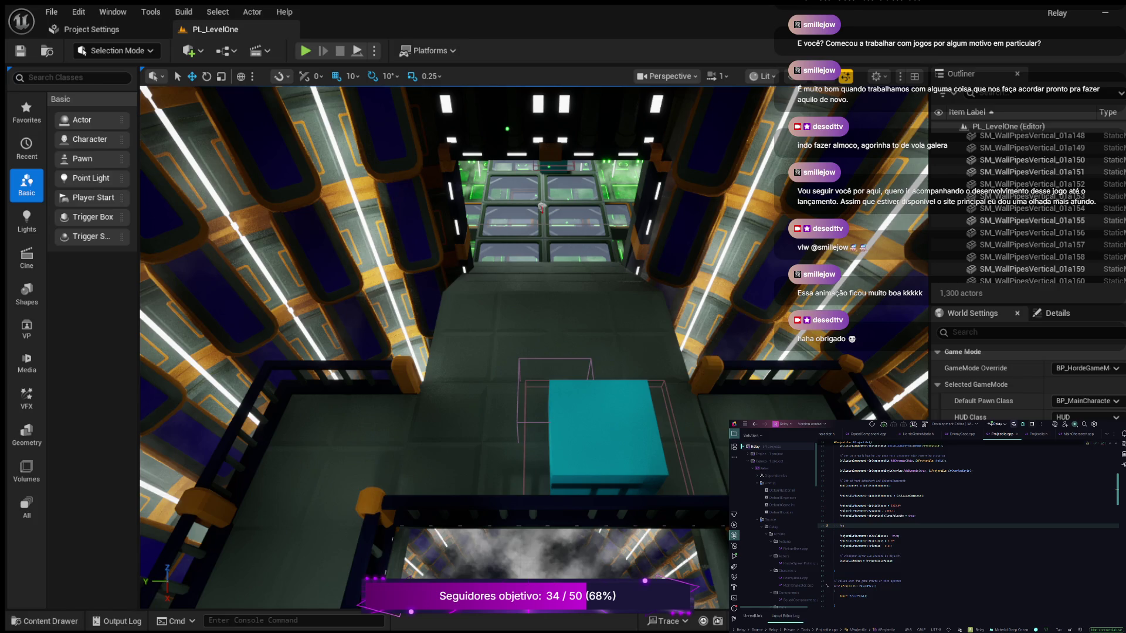
{"action": "key", "text": "Return"}
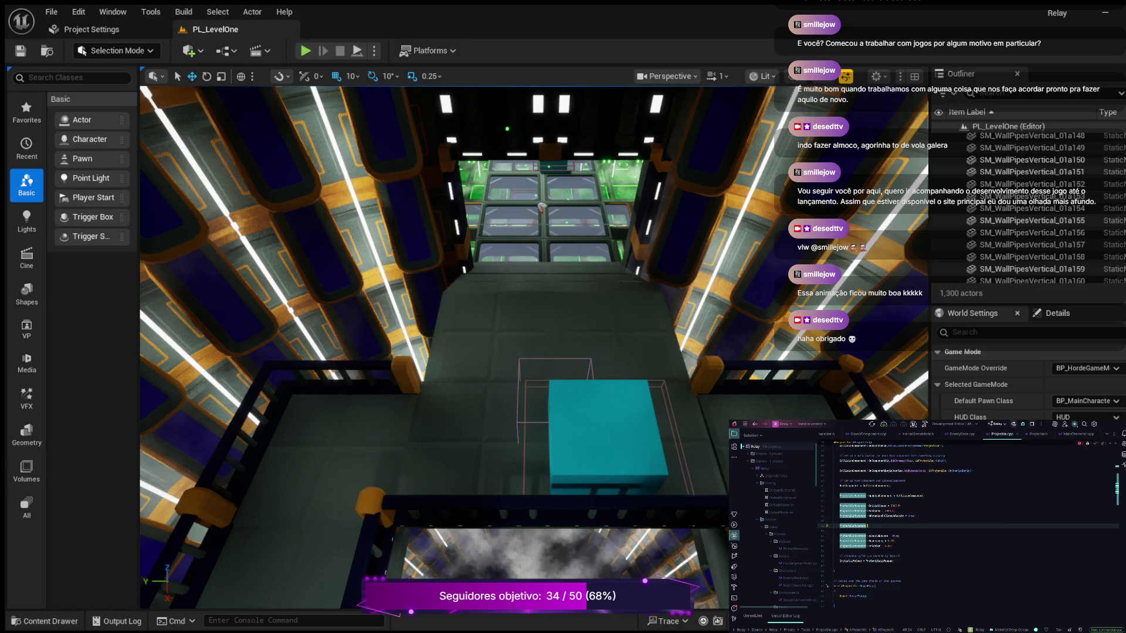
{"action": "type", "text": "->"}
{"action": "key", "text": "Tab"}
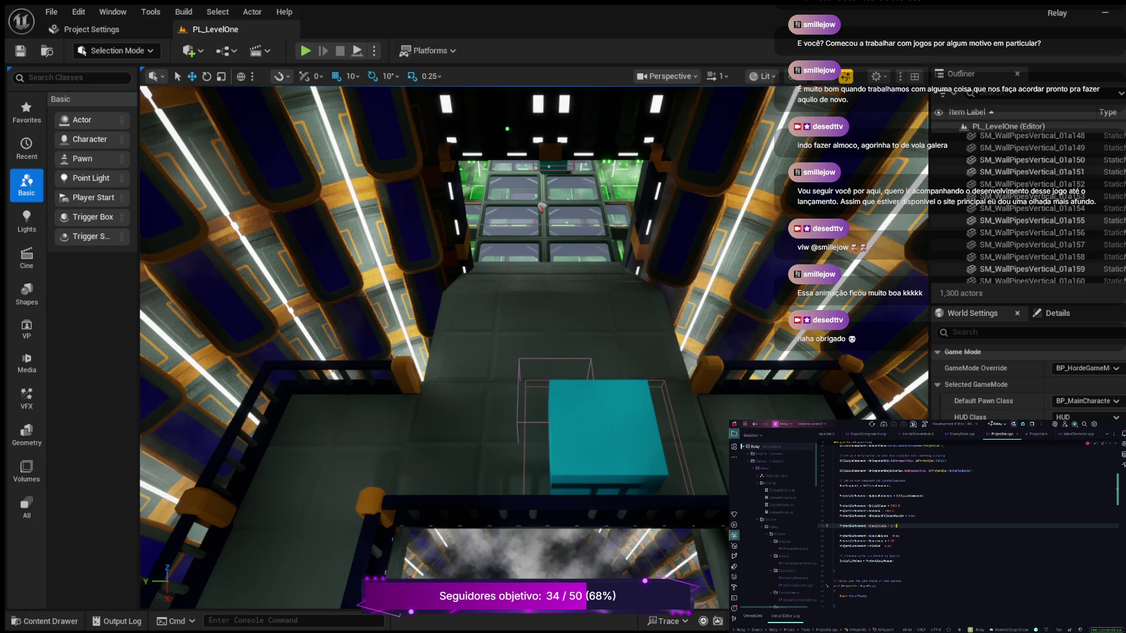
{"action": "scroll", "coordinate": [968, 525], "scroll_direction": "up", "scroll_amount": 1}
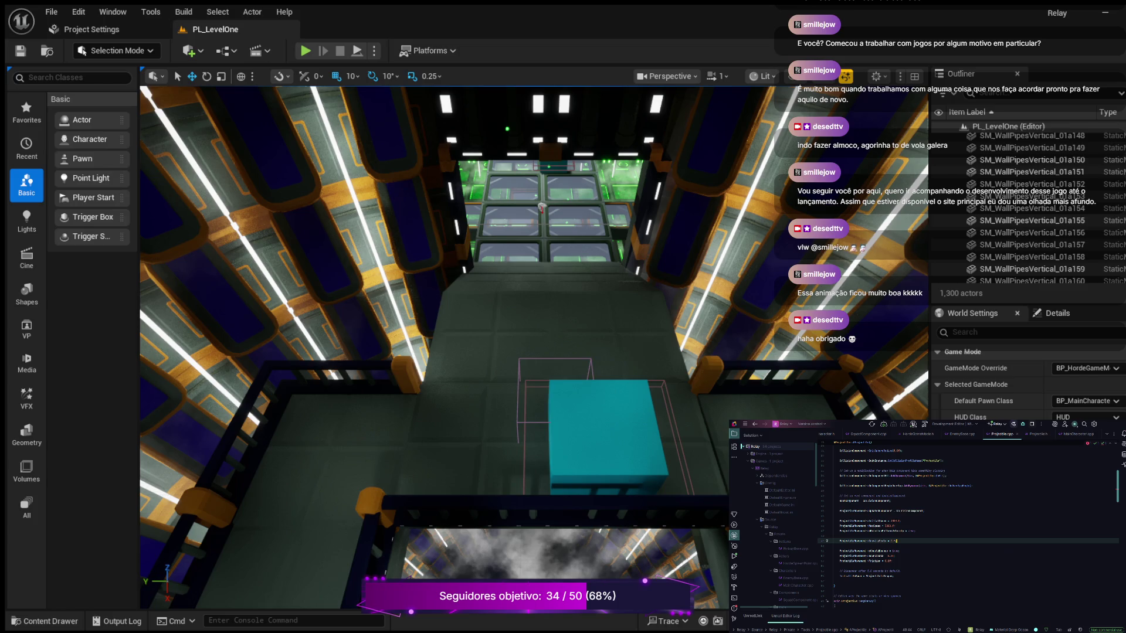
{"action": "key", "text": "BackSpace"}
Step: Complete the new ProjectileMovement line with an '=' assignment and start Play-in-Editor
{"action": "type", "text": "="}
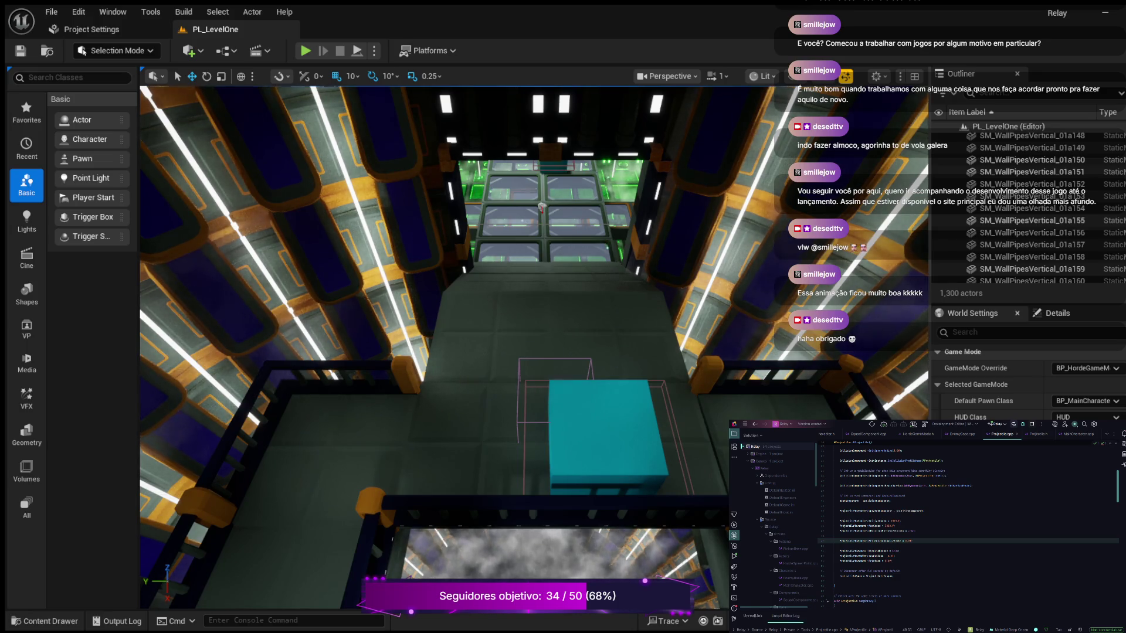
{"action": "key", "text": "alt+p"}
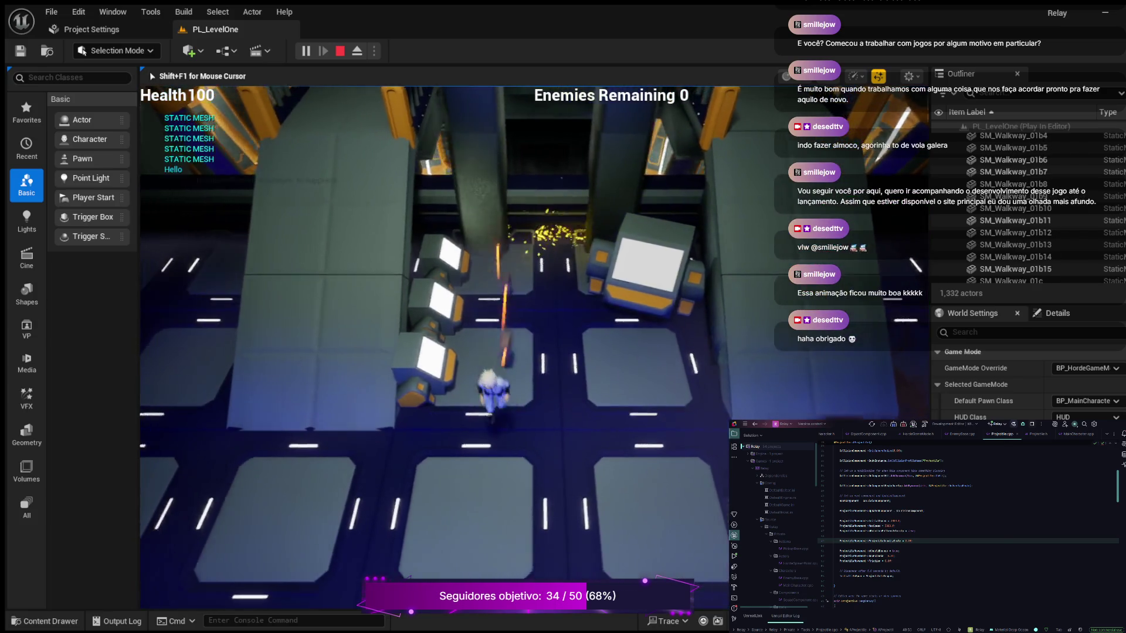
Step: Run the character around the arena with WASD while firing, then end the playtest with Esc
{"action": "key", "text": "w"}
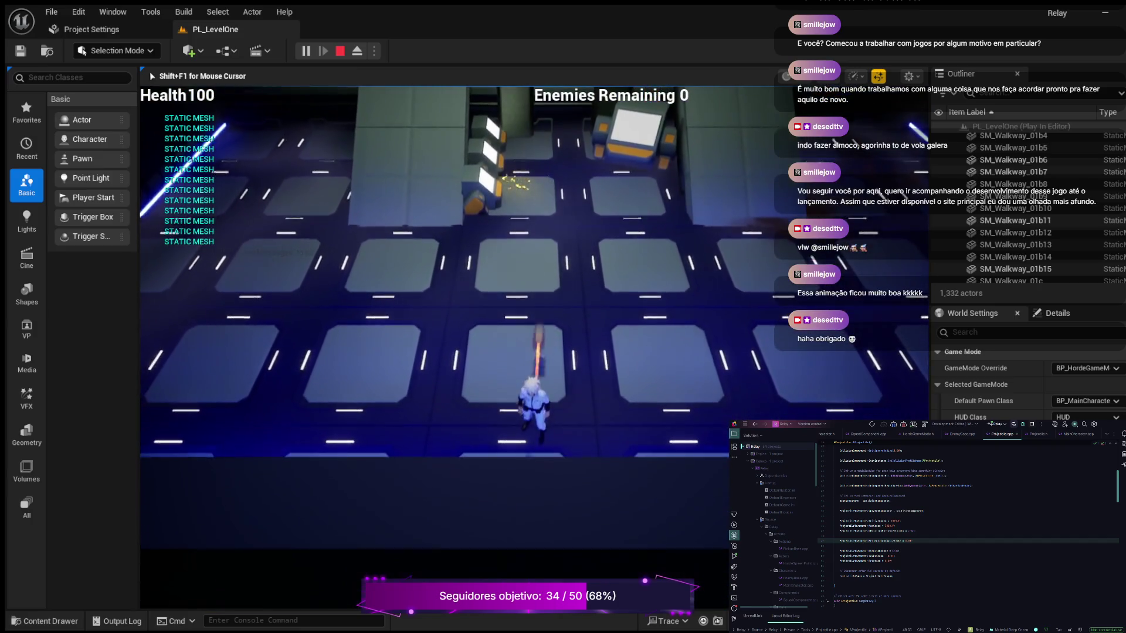
{"action": "key", "text": "w"}
{"action": "key", "text": "a"}
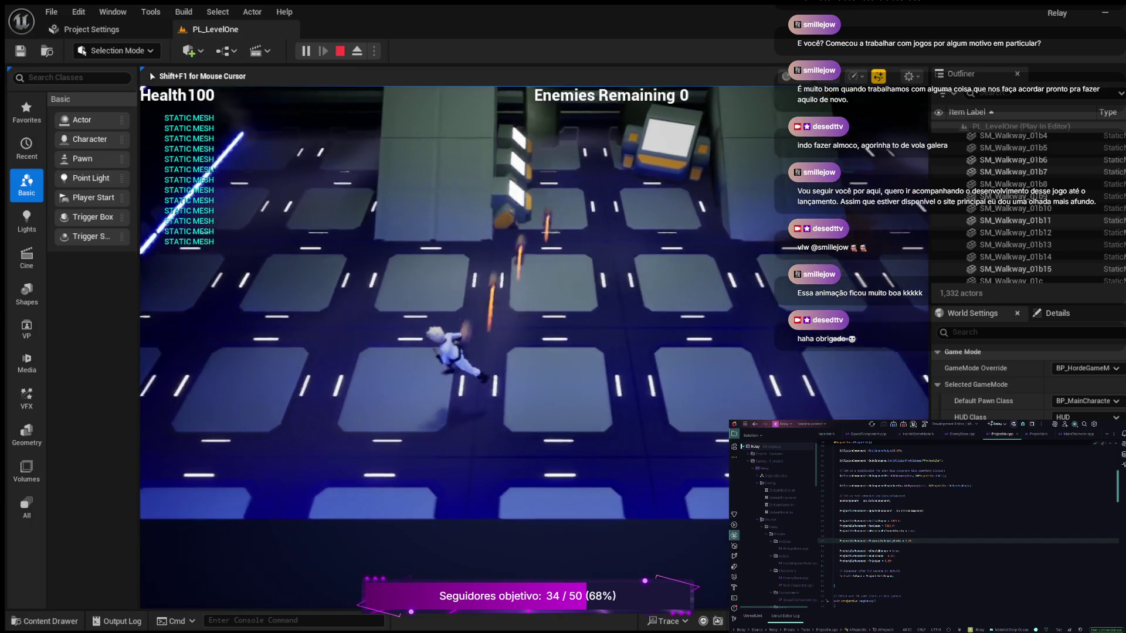
{"action": "key", "text": "w"}
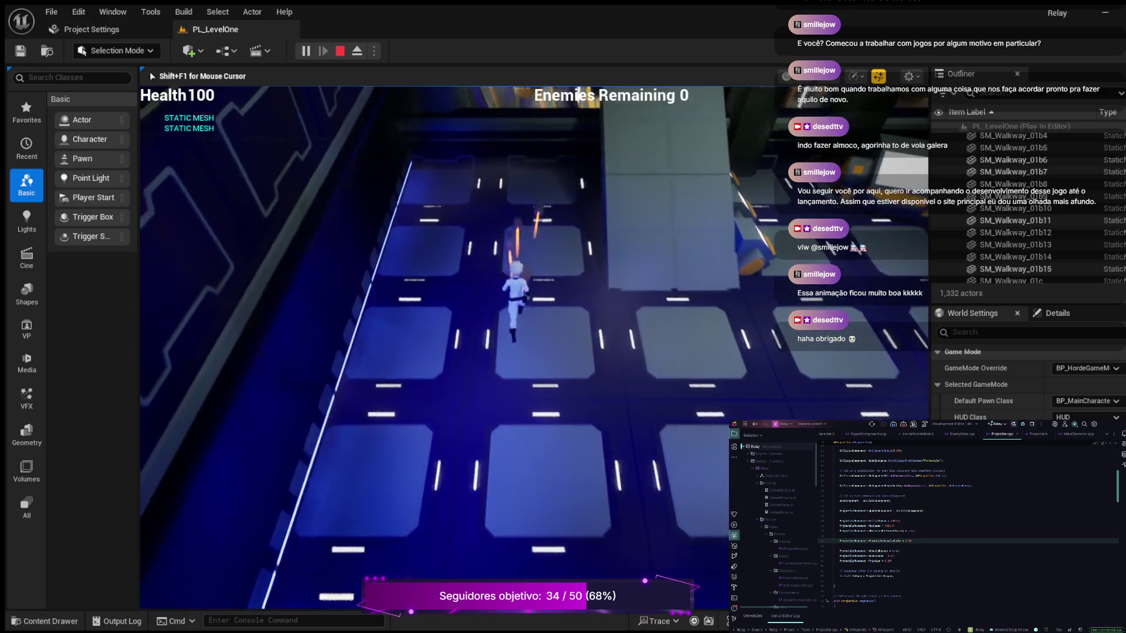
{"action": "key", "text": "s"}
{"action": "key", "text": "d"}
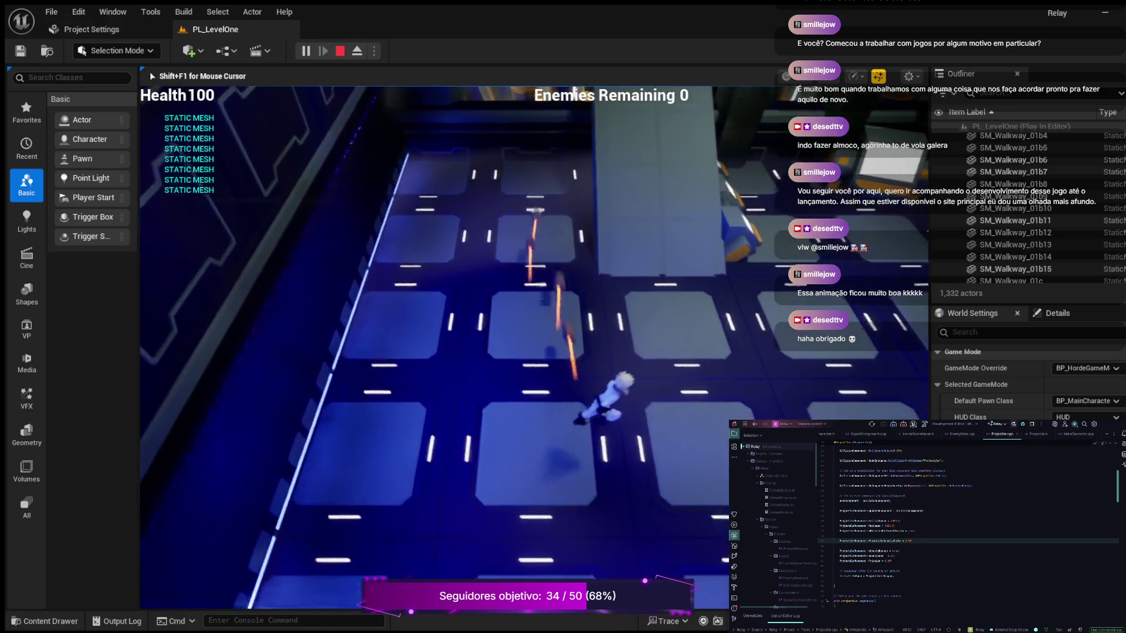
{"action": "key", "text": "w"}
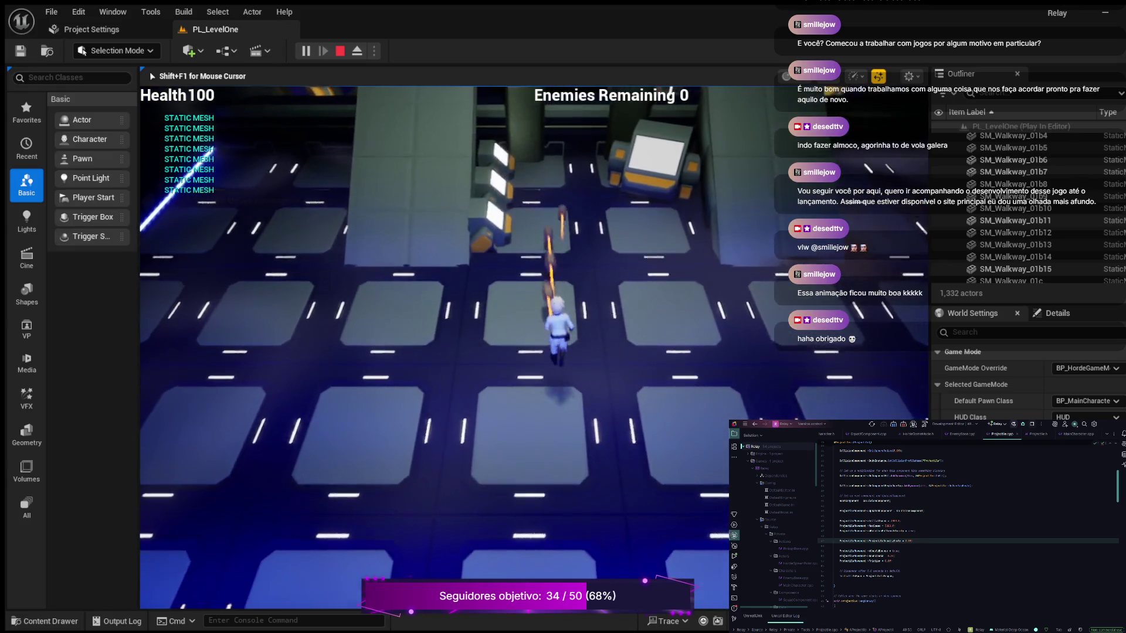
{"action": "key", "text": "s"}
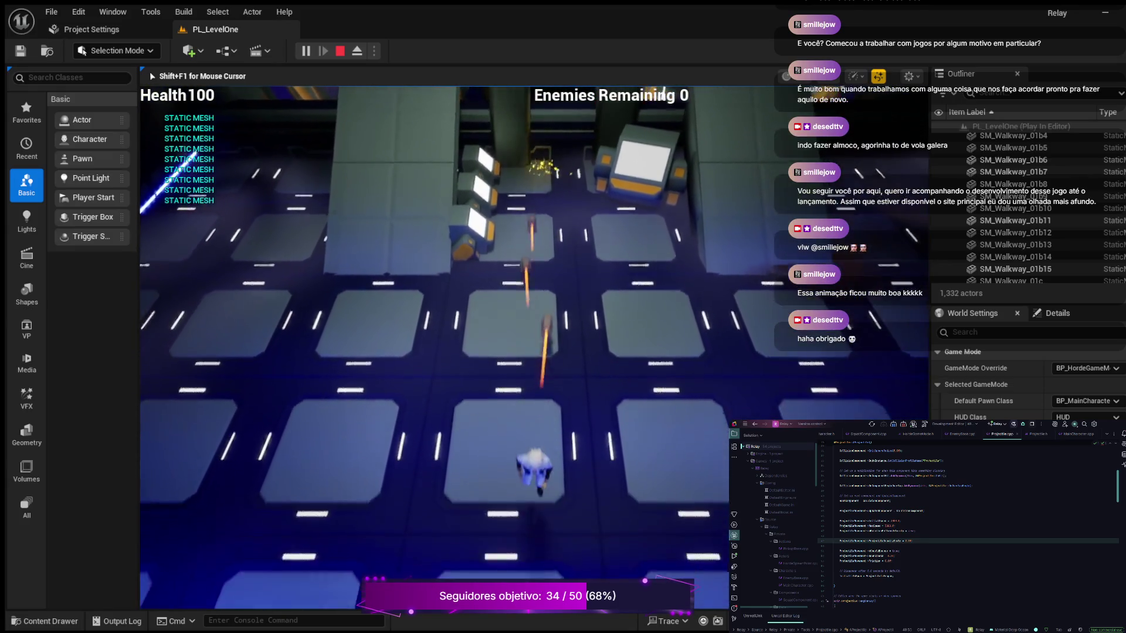
{"action": "key", "text": "w"}
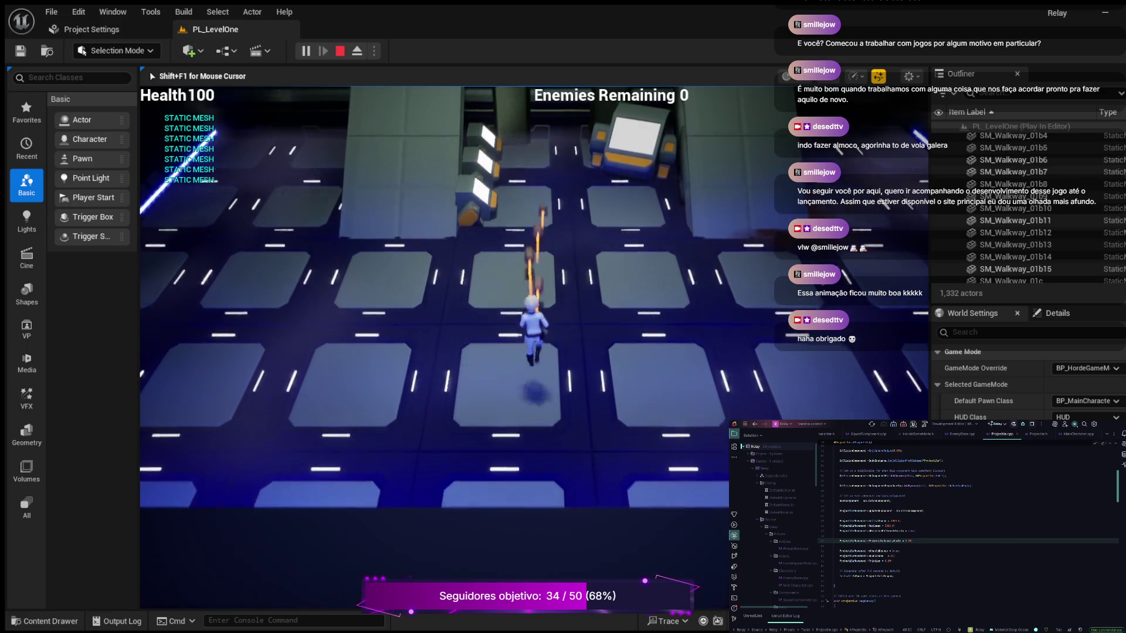
{"action": "key", "text": "d"}
{"action": "key", "text": "a"}
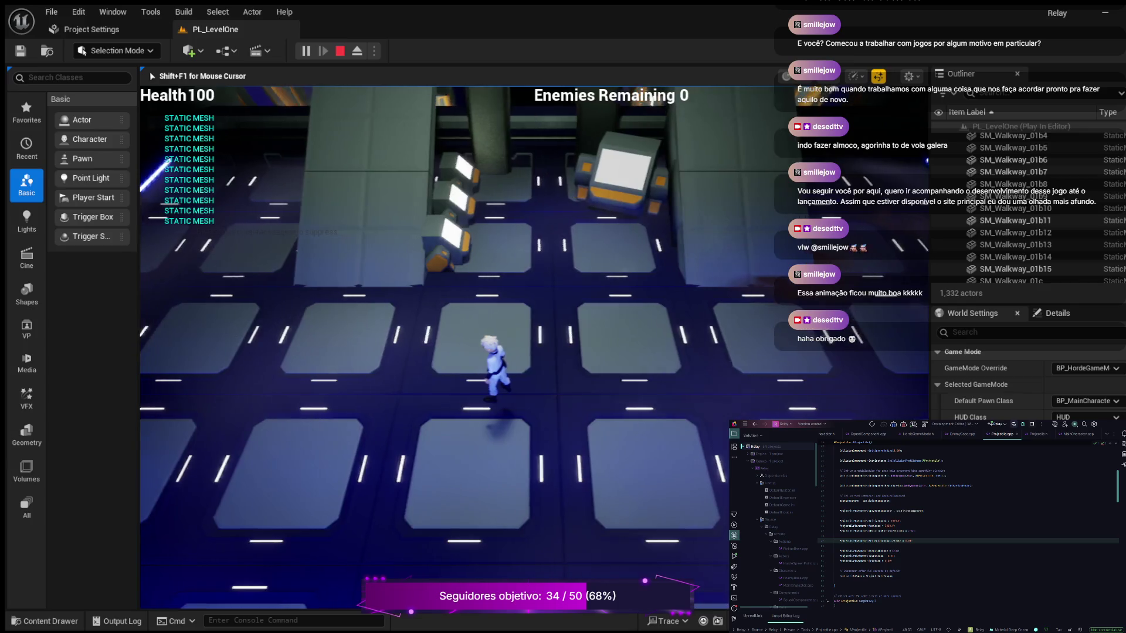
{"action": "key", "text": "Escape"}
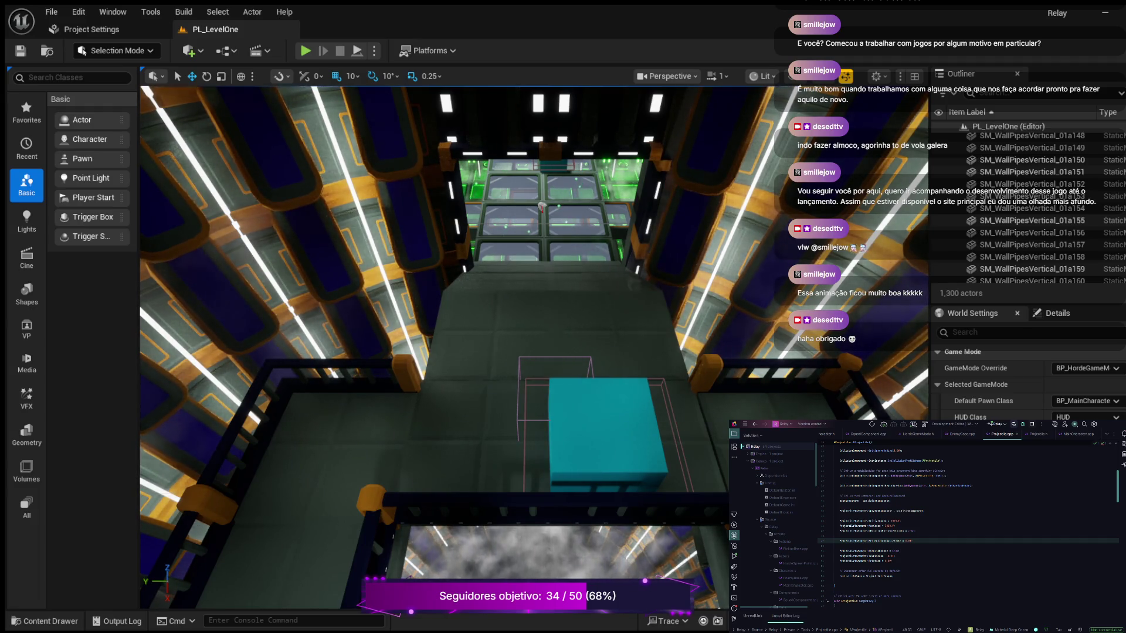
Step: Select the teal BP_InteractiveDoor cube, then the HordeSpawnPoint actor down the corridor
{"action": "left_click", "coordinate": [607, 434]}
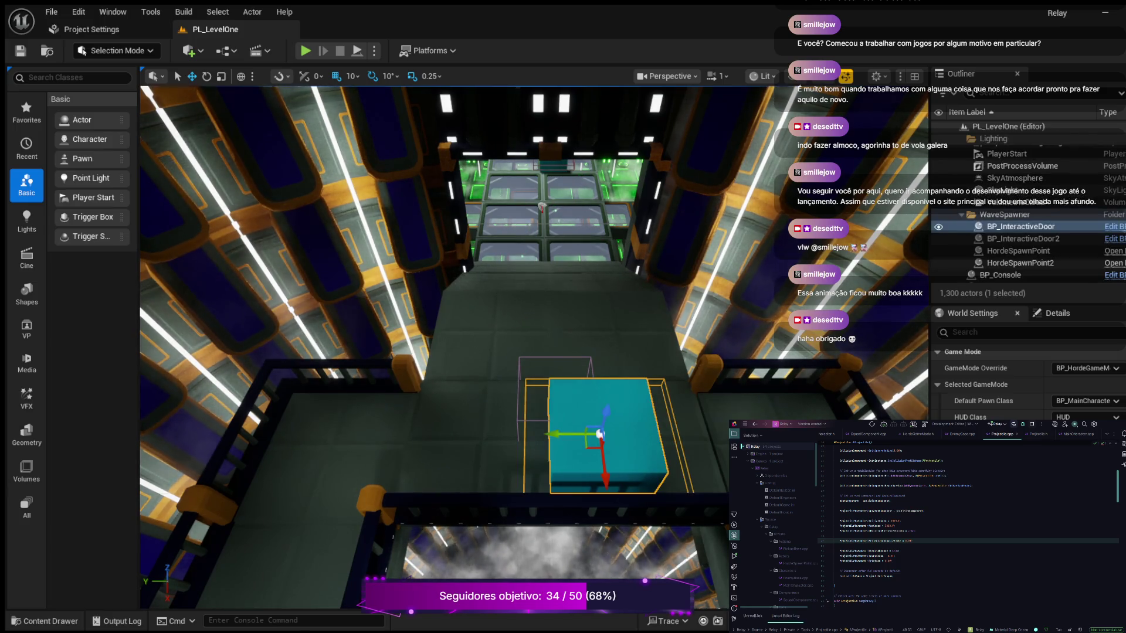
{"action": "left_click", "coordinate": [541, 206]}
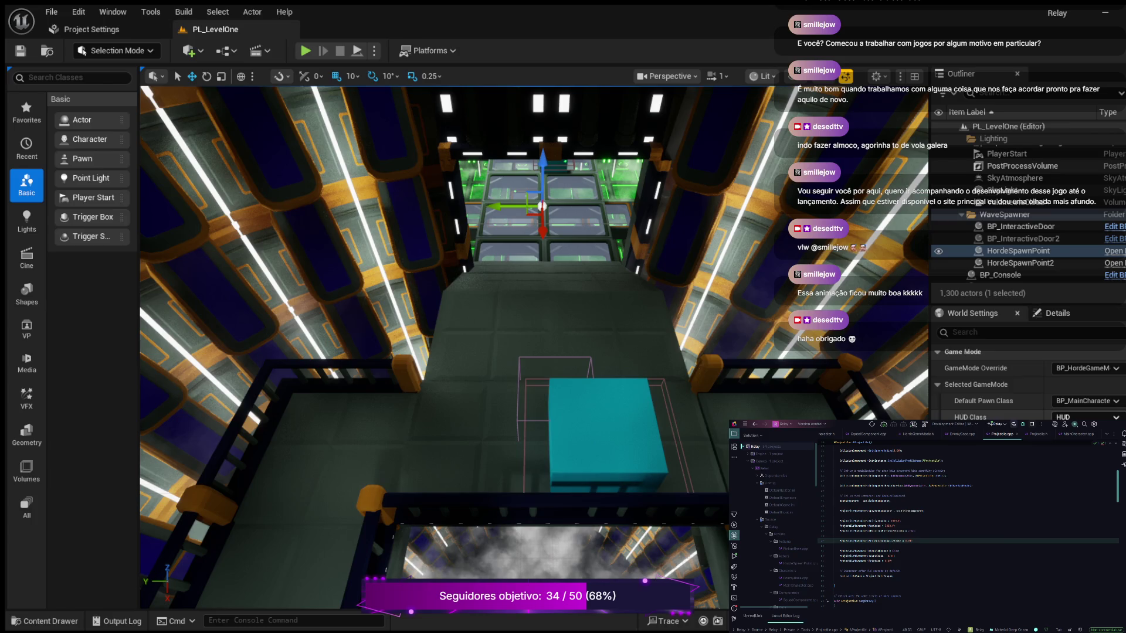
{"action": "scroll", "coordinate": [1026, 375], "scroll_direction": "down", "scroll_amount": 10}
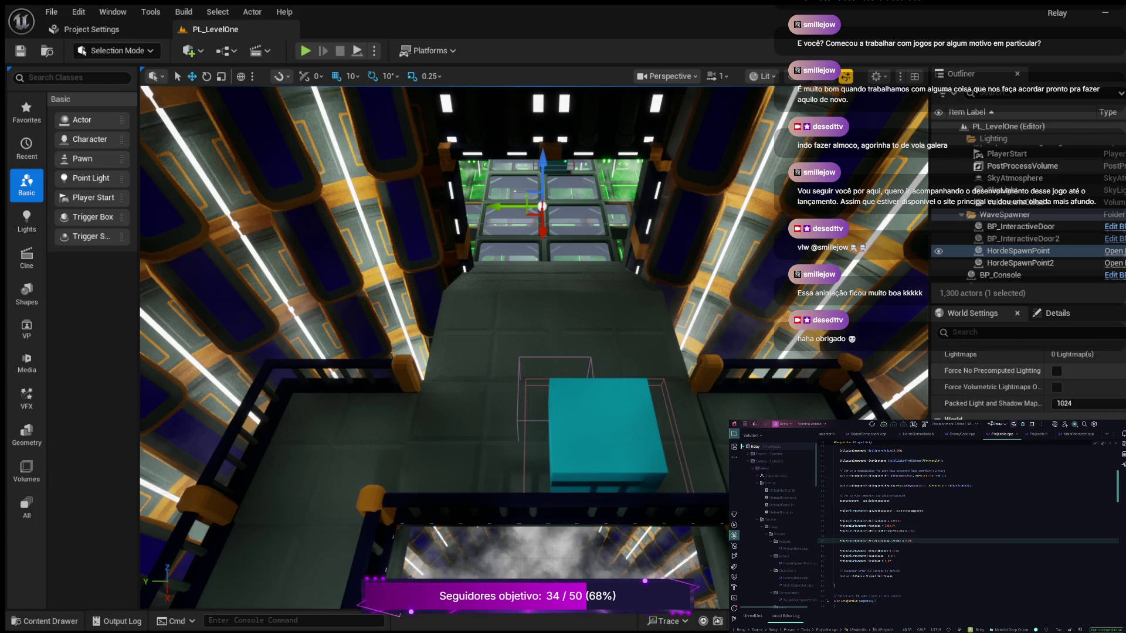
{"action": "scroll", "coordinate": [1026, 381], "scroll_direction": "down", "scroll_amount": 8}
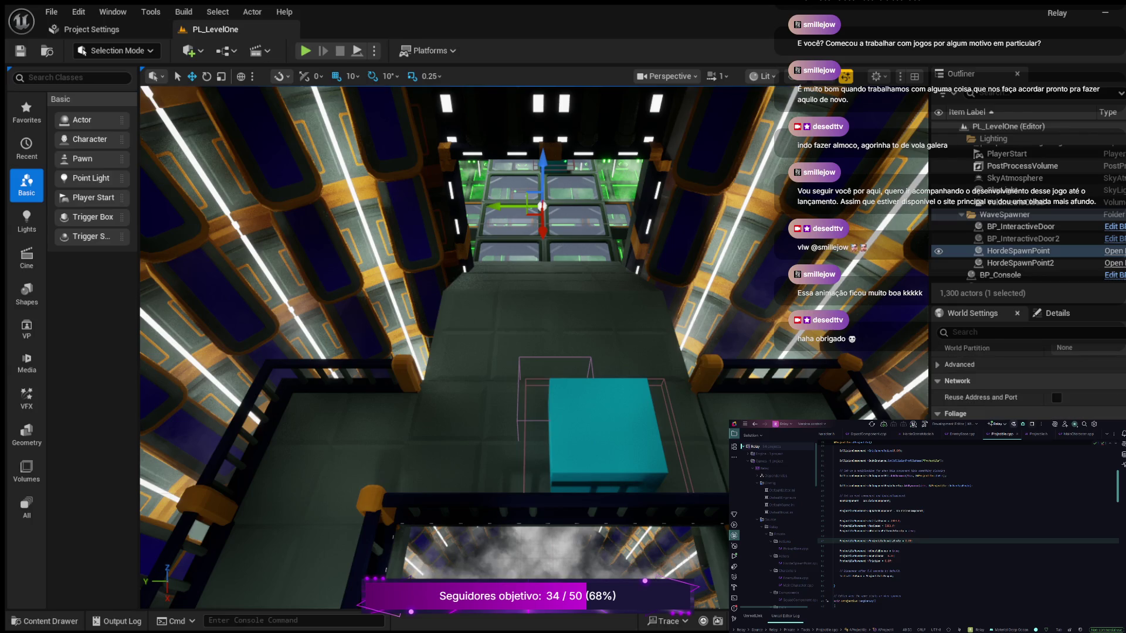
{"action": "scroll", "coordinate": [1026, 381], "scroll_direction": "down", "scroll_amount": 4}
{"action": "scroll", "coordinate": [1026, 381], "scroll_direction": "down", "scroll_amount": 8}
{"action": "scroll", "coordinate": [1026, 381], "scroll_direction": "down", "scroll_amount": 4}
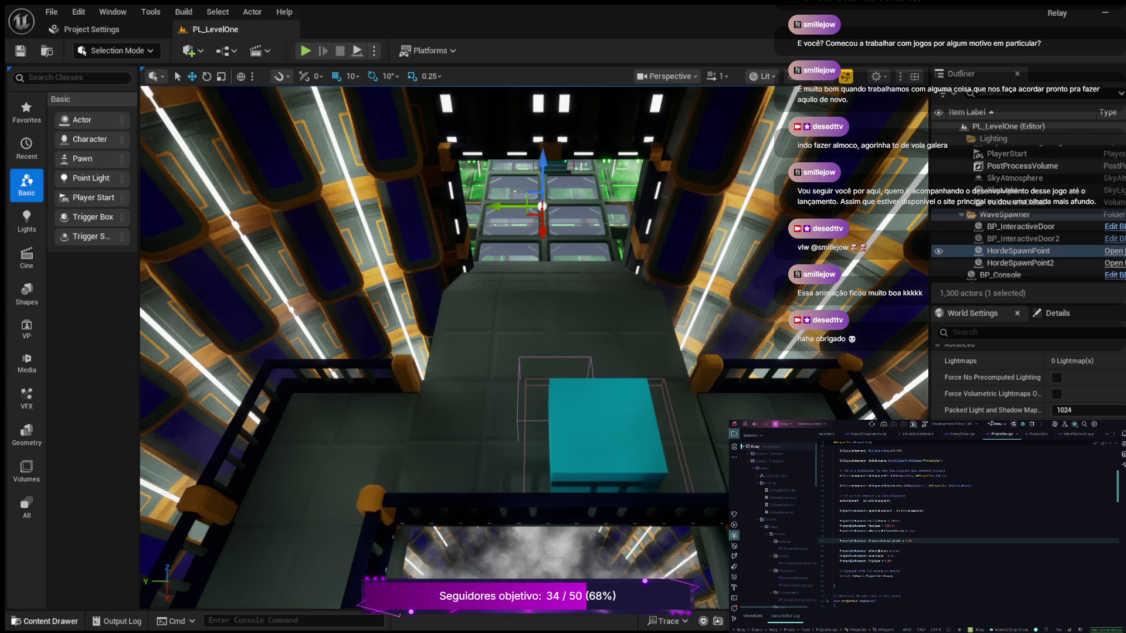
{"action": "key", "text": "ctrl+space"}
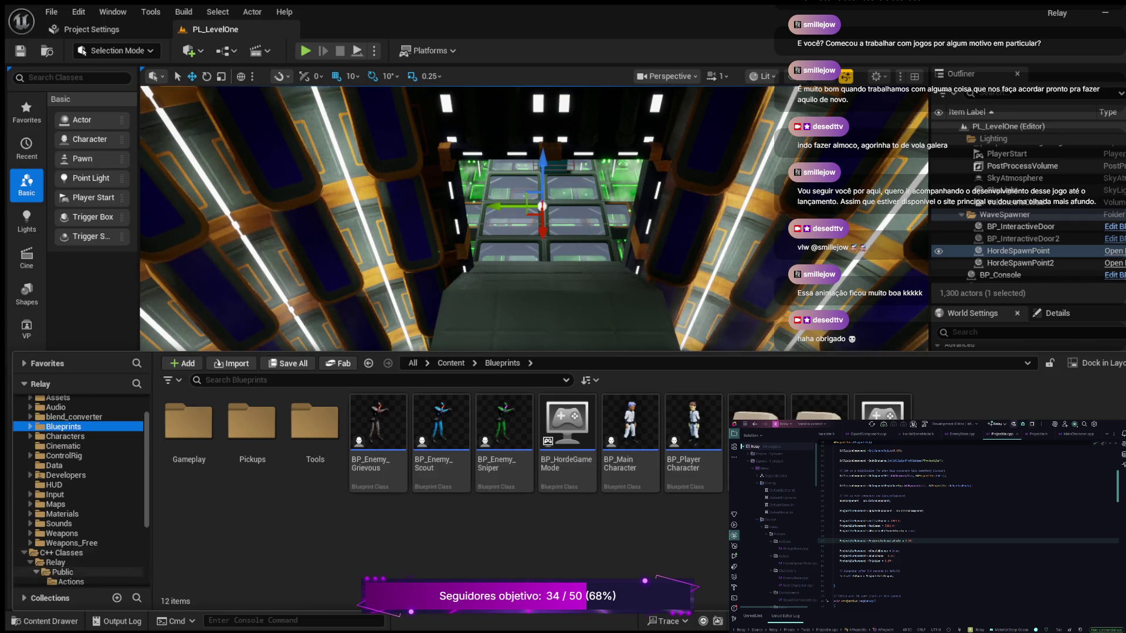
Step: Browse Relay/Public C++ folders Components, Subsystem and Tools, ending on Actors with HordeSpawnPoint
{"action": "left_click", "coordinate": [80, 514]}
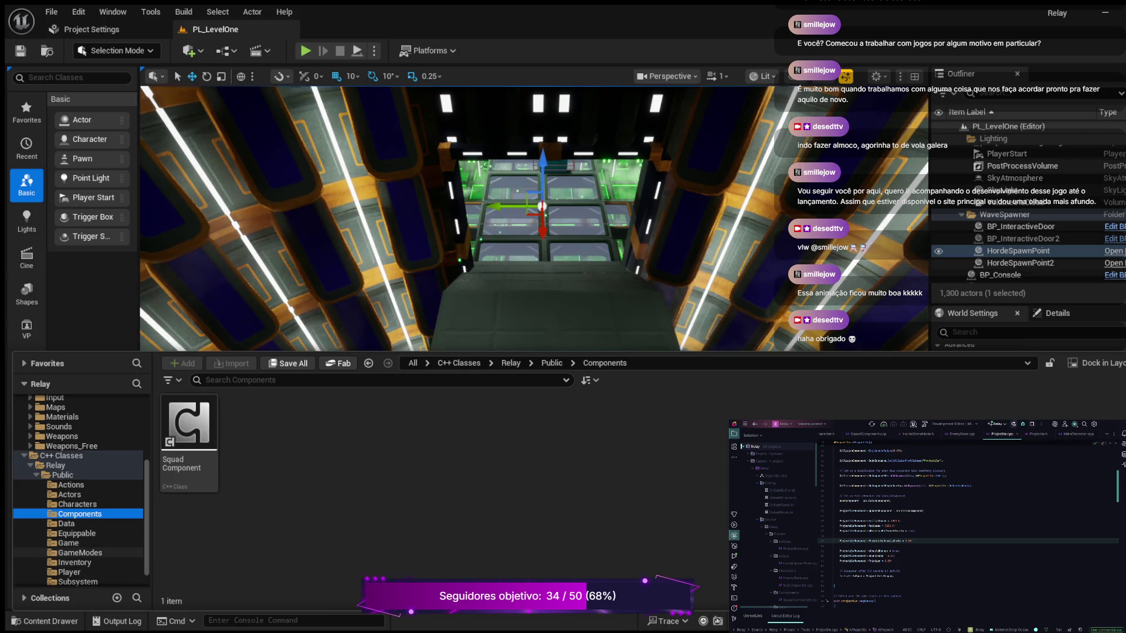
{"action": "scroll", "coordinate": [79, 486], "scroll_direction": "down", "scroll_amount": 1}
{"action": "left_click", "coordinate": [77, 563]}
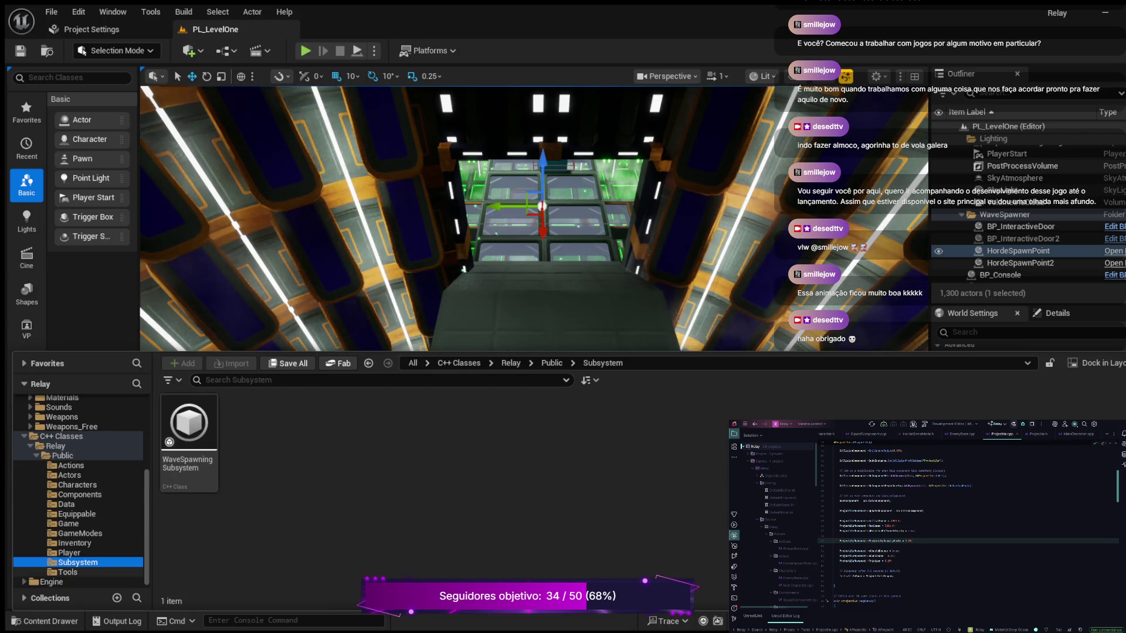
{"action": "left_click", "coordinate": [67, 573]}
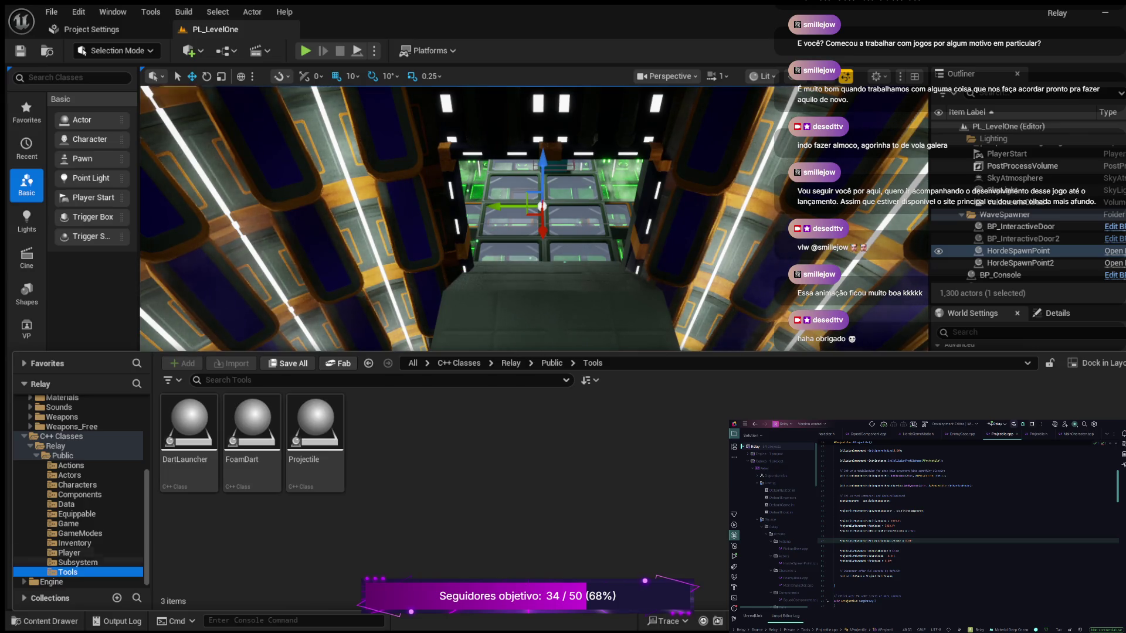
{"action": "left_click", "coordinate": [69, 475]}
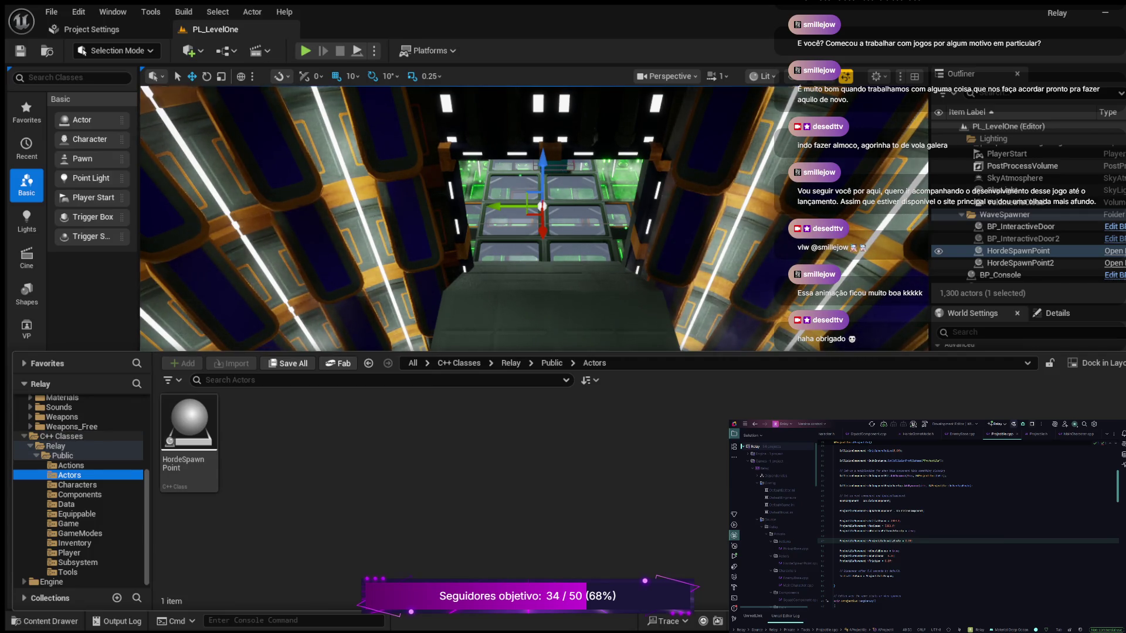
{"action": "scroll", "coordinate": [79, 486], "scroll_direction": "up", "scroll_amount": 5}
Step: Scroll the folder tree to the top and close the Content Drawer to reveal the PL_LevelOne corridor
{"action": "scroll", "coordinate": [79, 479], "scroll_direction": "up", "scroll_amount": 2}
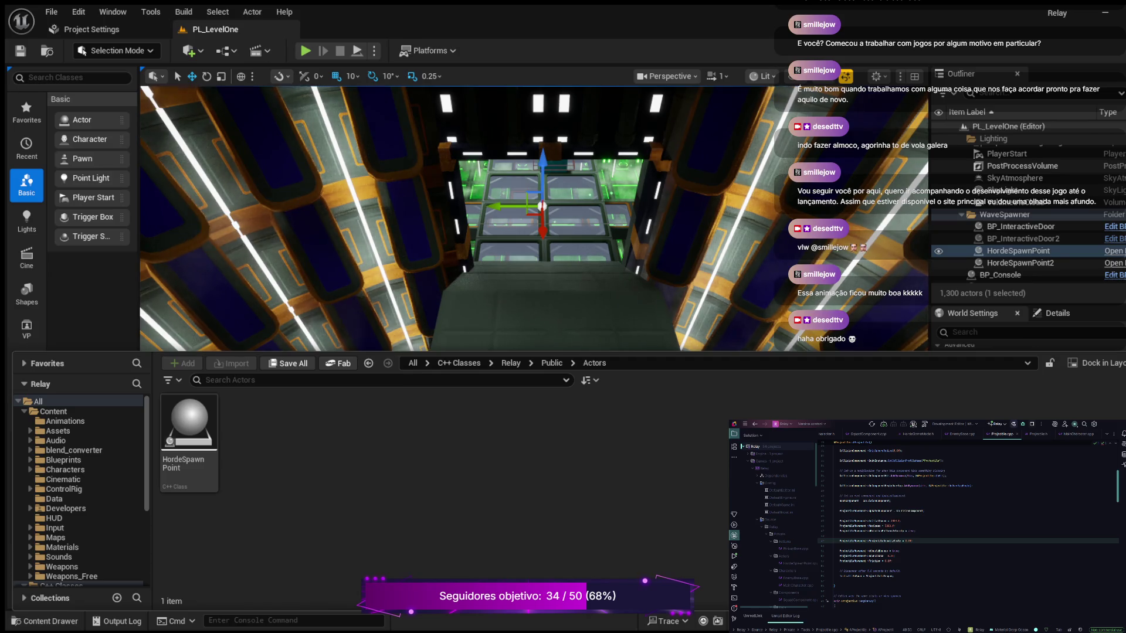
{"action": "key", "text": "ctrl+space"}
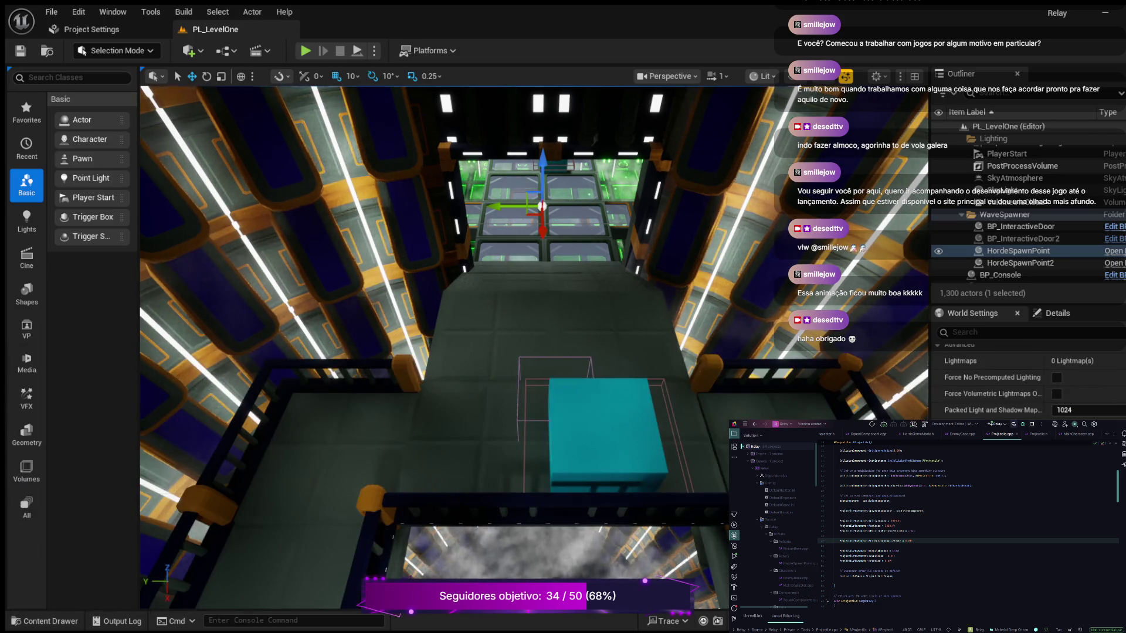